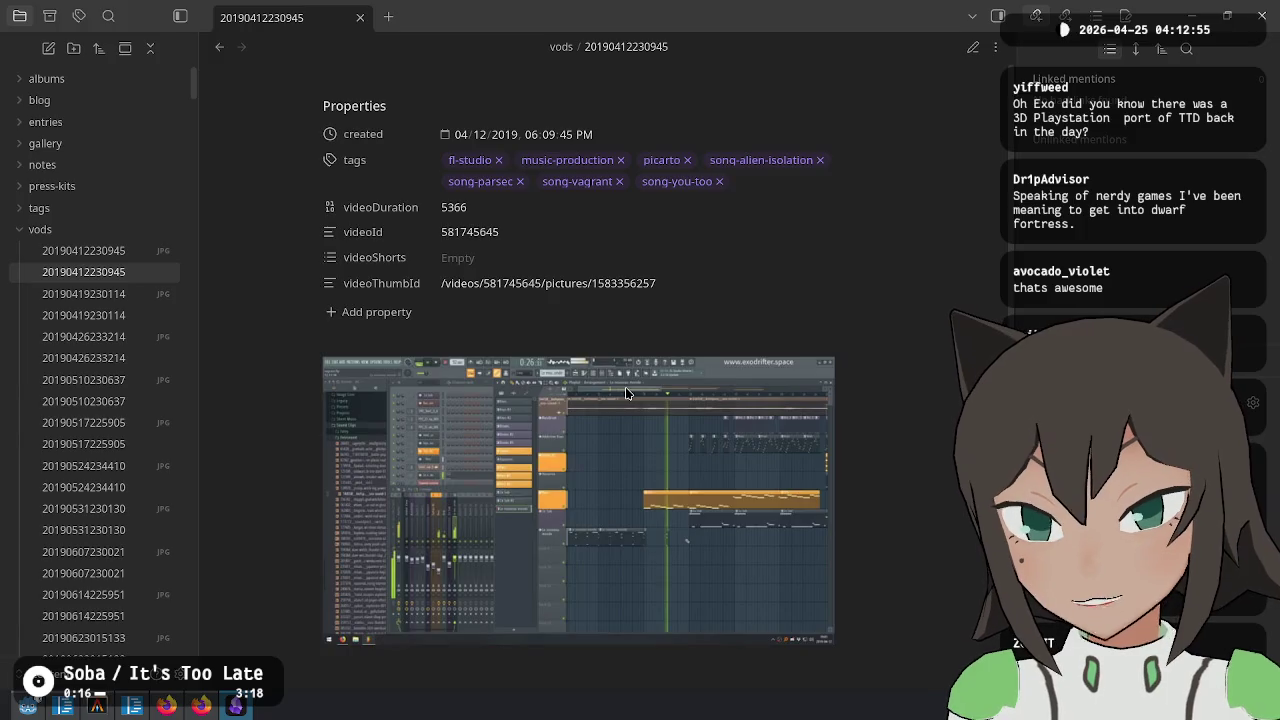
key("ctrl+e")
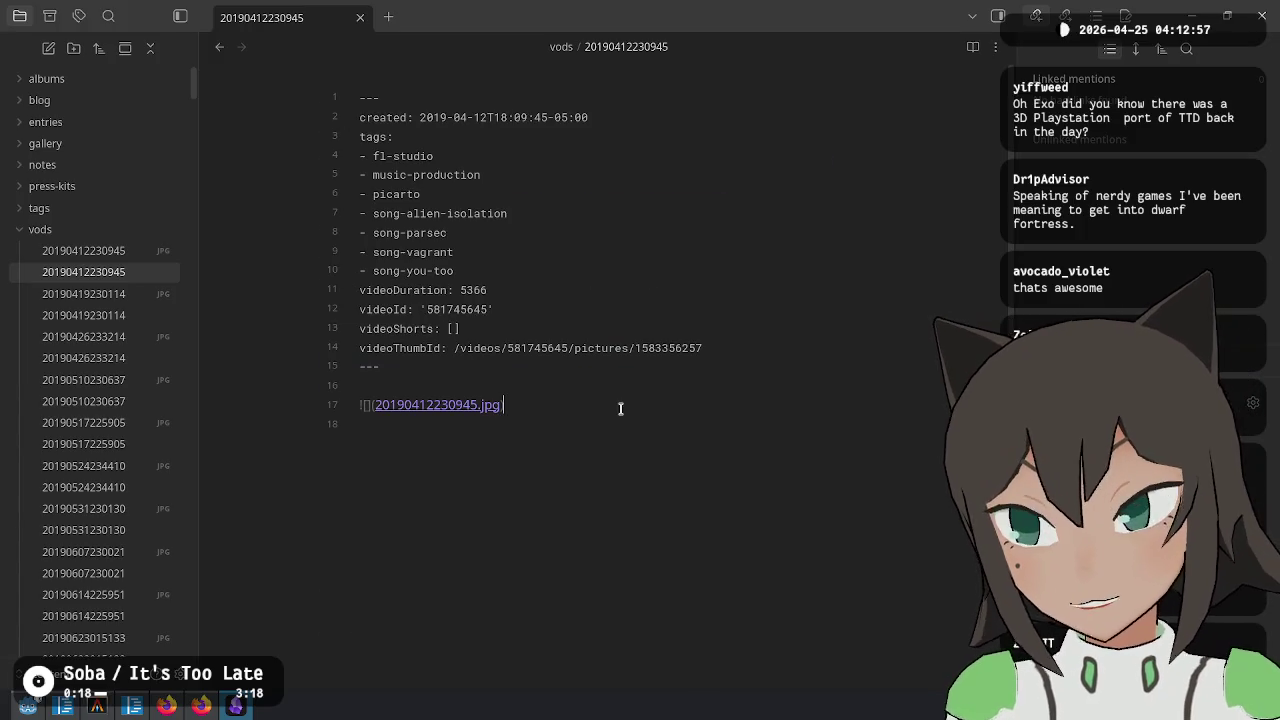
left_click(86, 233)
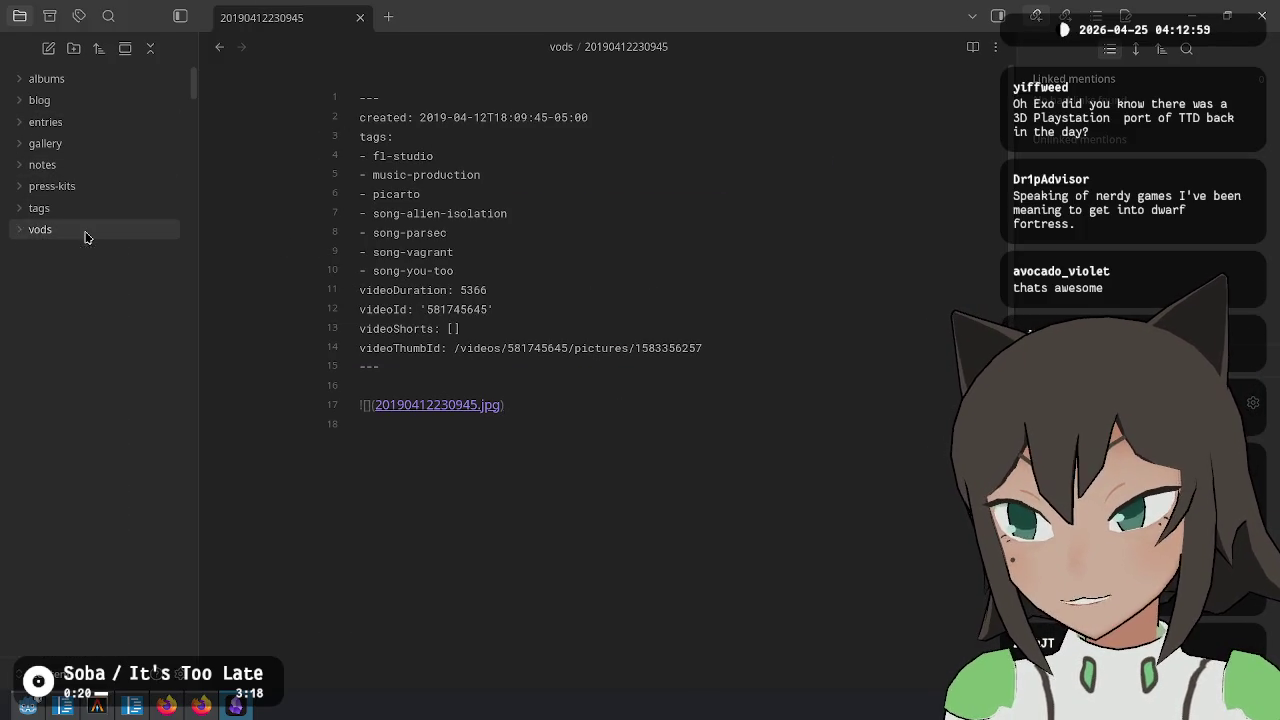
left_click(504, 434)
In a terminal, change into the notes/logbook directory
key("alt+space")
type("c")
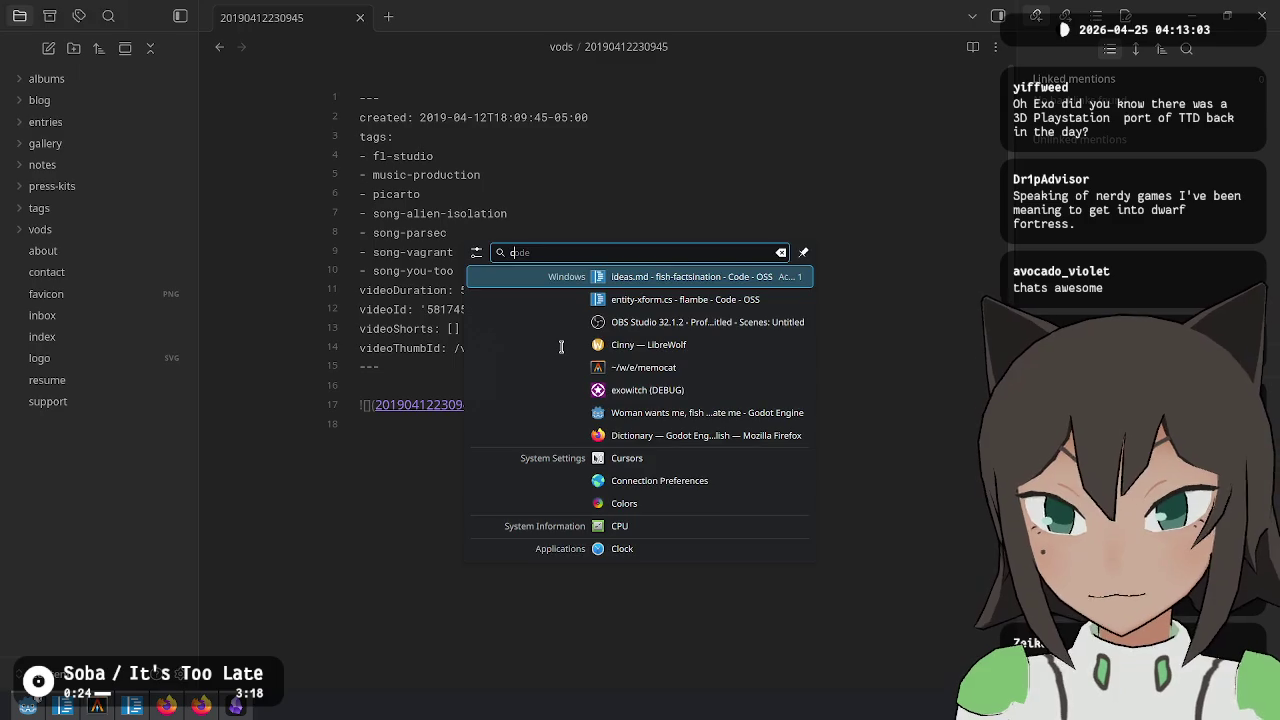
key("Escape")
type("cd ")
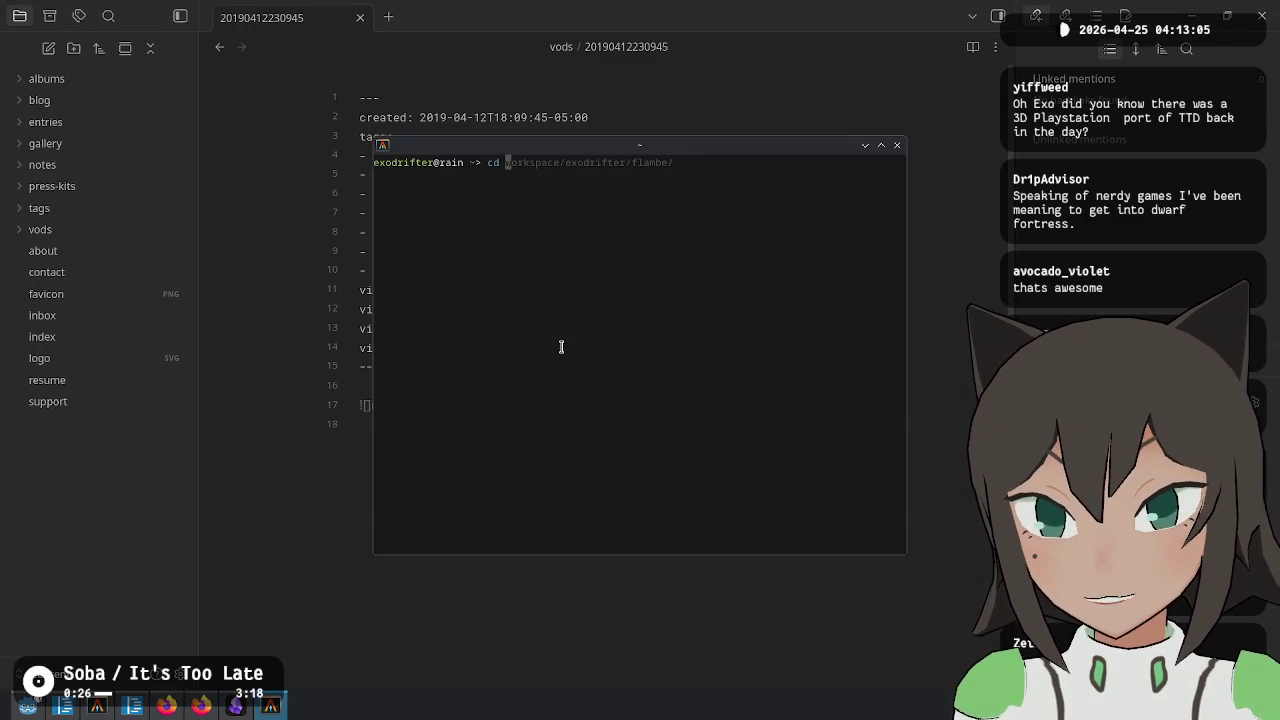
type("no")
key("Right")
key("Return")
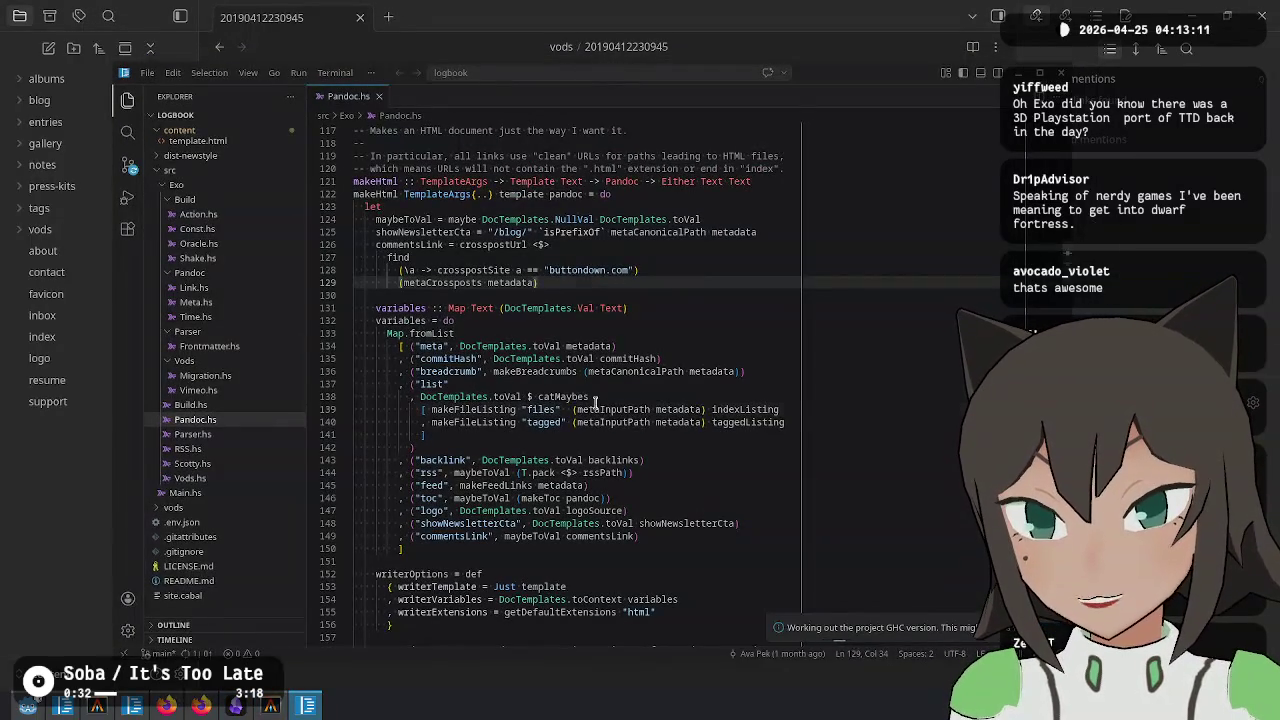
Inspect the makeHtml function and its uses in Pandoc.hs
left_click(490, 219)
left_click(370, 181)
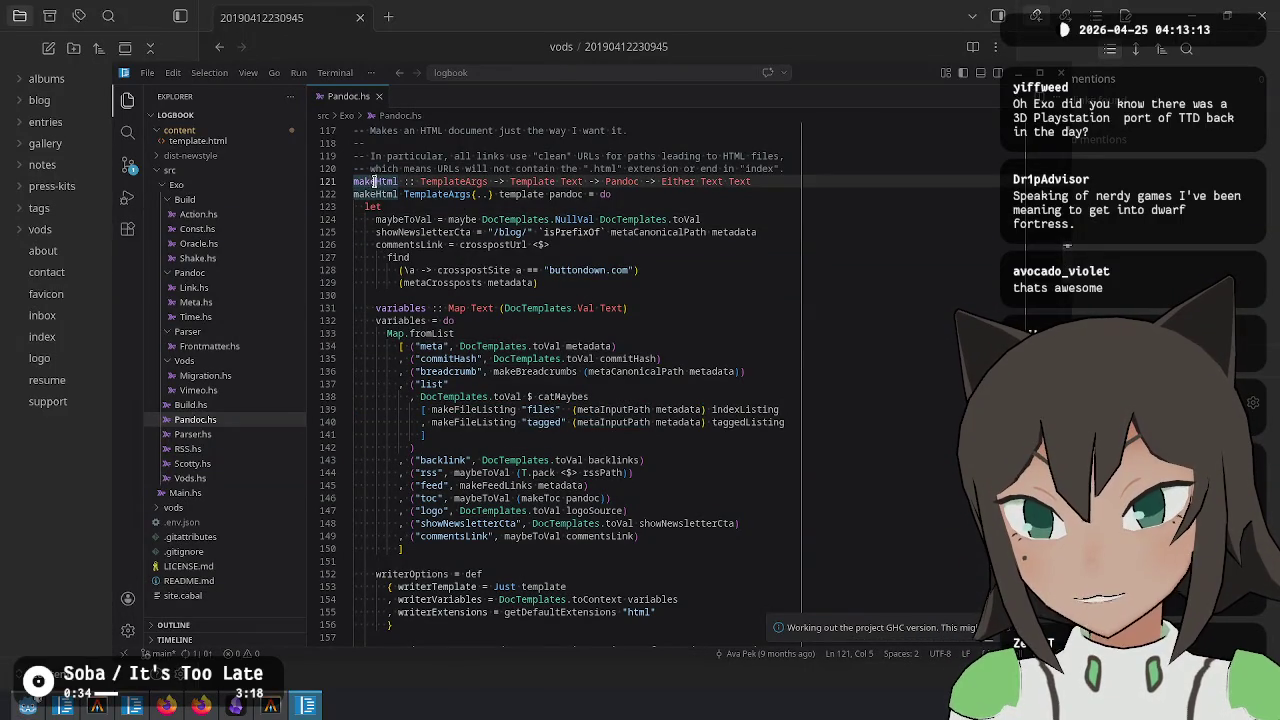
double_click(373, 181)
scroll(422, 226, "up", 2)
scroll(449, 238, "down", 1)
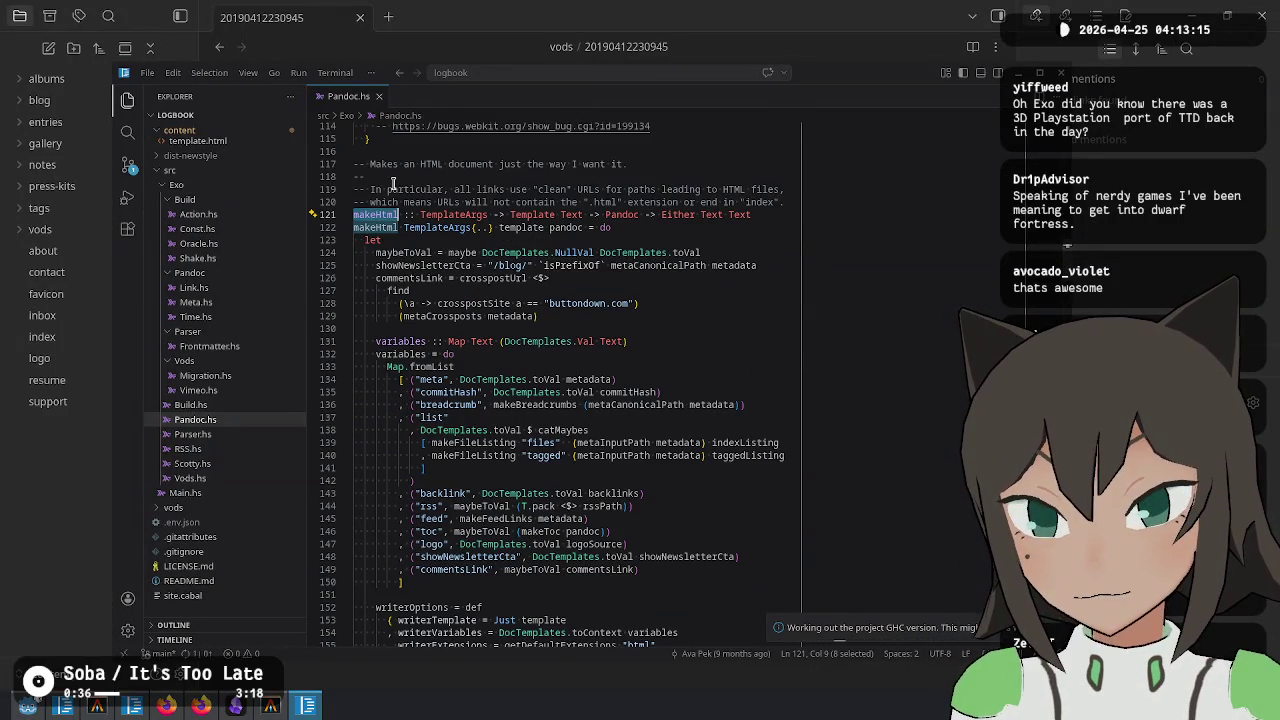
left_click_drag(370, 164, 627, 166)
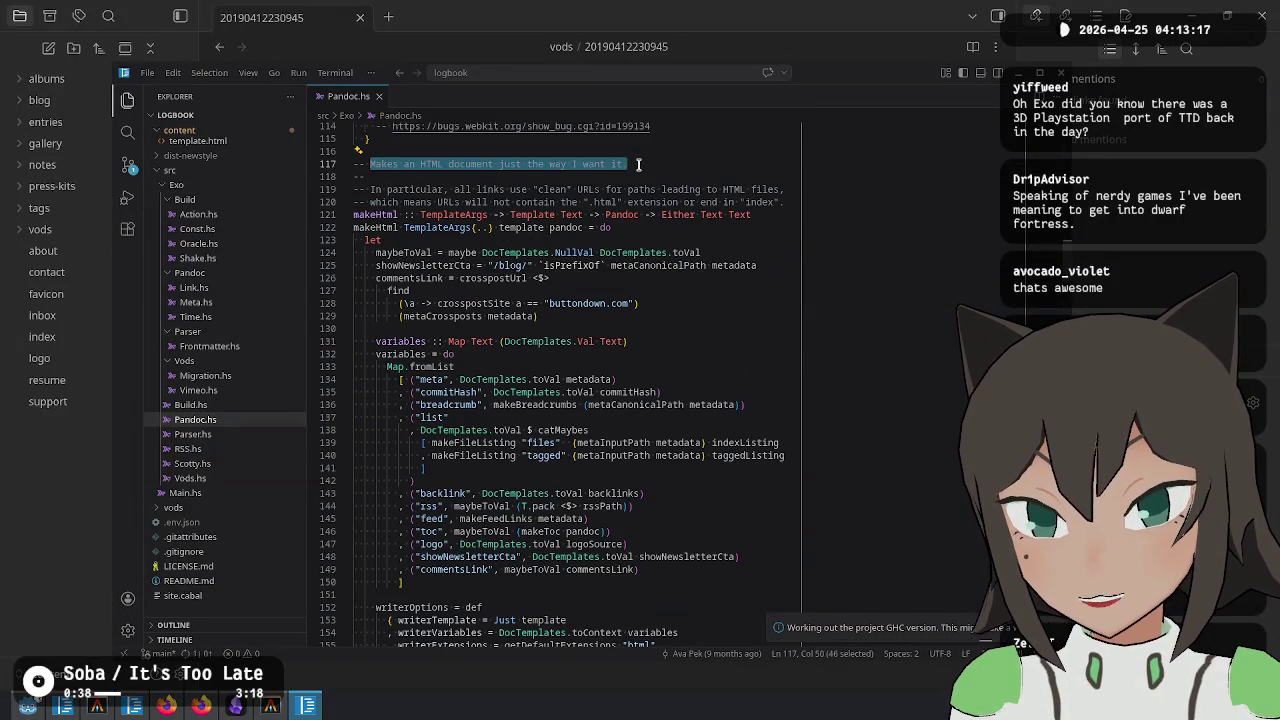
left_click(537, 227)
scroll(605, 385, "down", 2)
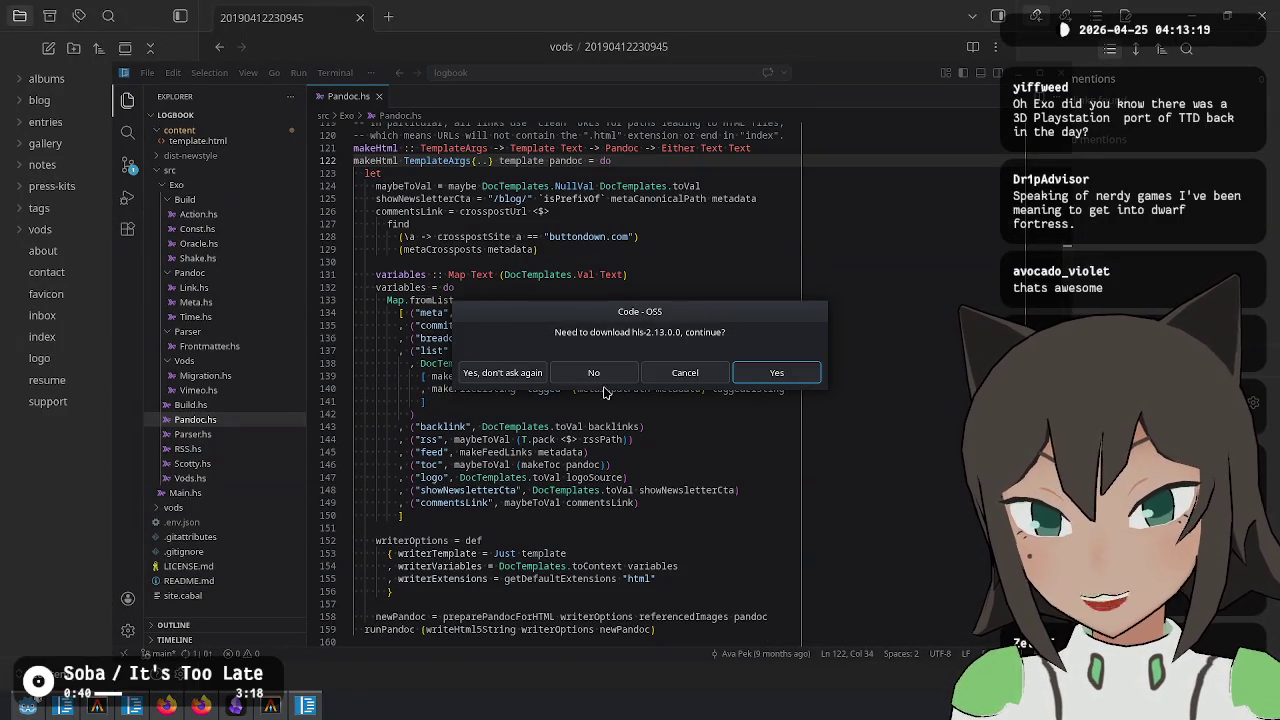
Decline the Haskell language server download, then select the variables, makeHtml body and writerOptions blocks
left_click(615, 378)
left_click(400, 276)
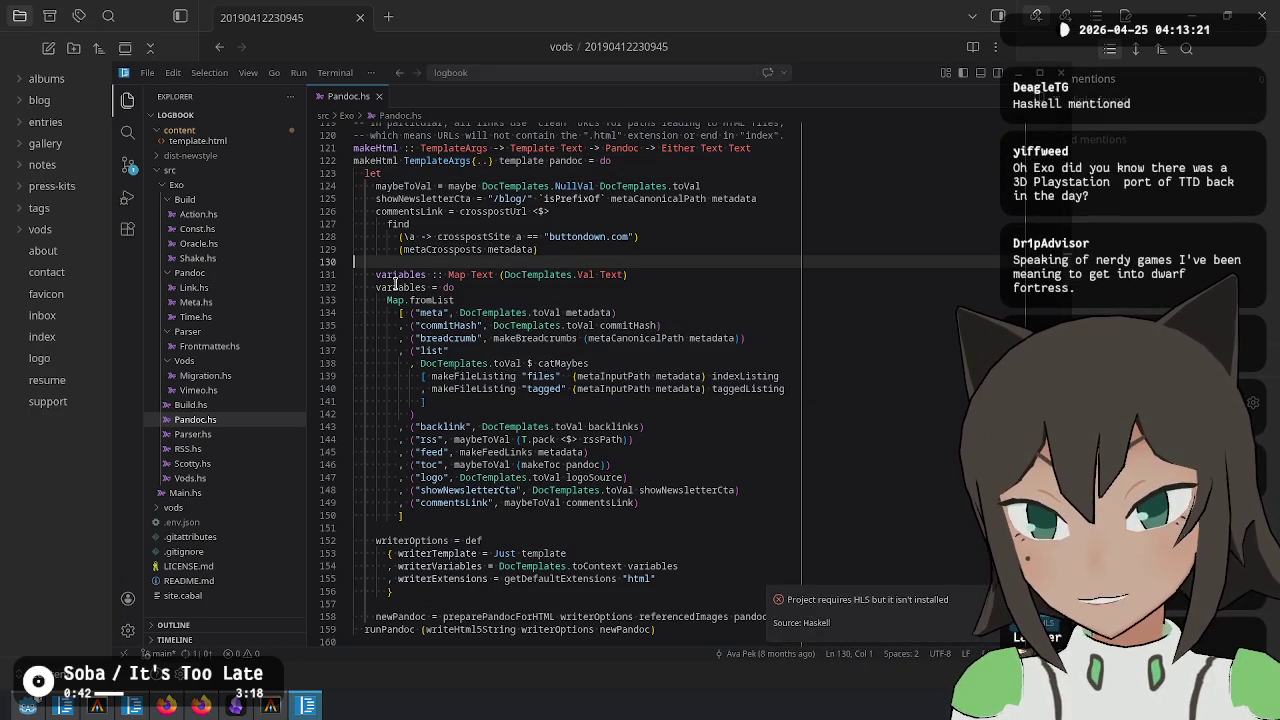
left_click_drag(400, 276, 409, 515)
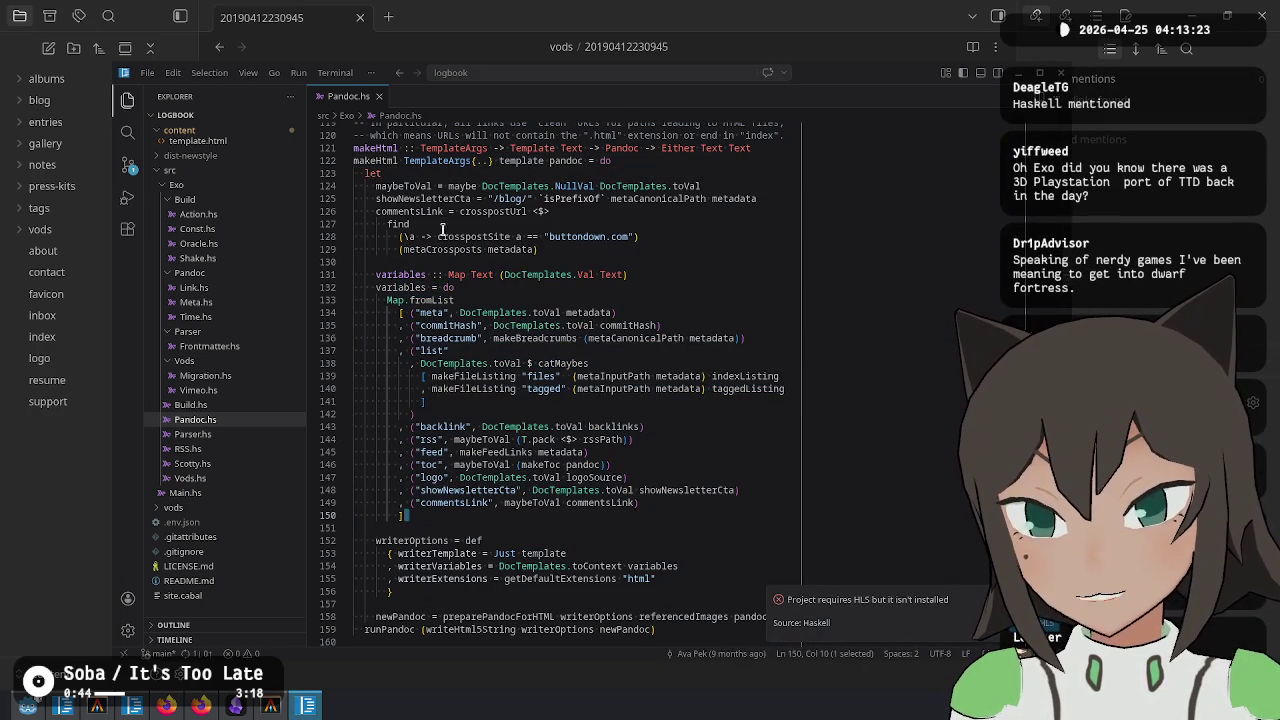
mouse_move(448, 186)
left_mouse_down()
mouse_move(460, 620)
mouse_move(465, 512)
left_mouse_up()
scroll(465, 514, "down", 5)
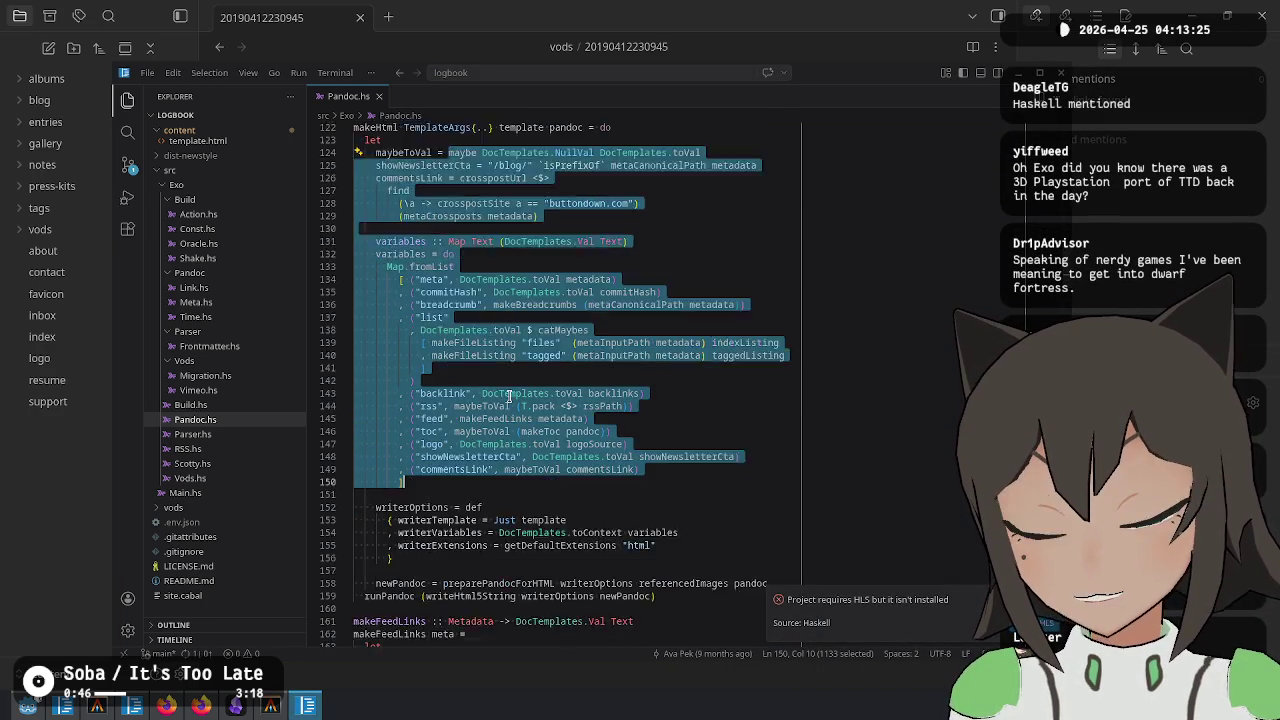
mouse_move(446, 363)
left_mouse_down()
mouse_move(480, 495)
mouse_move(481, 437)
mouse_move(478, 462)
left_mouse_up()
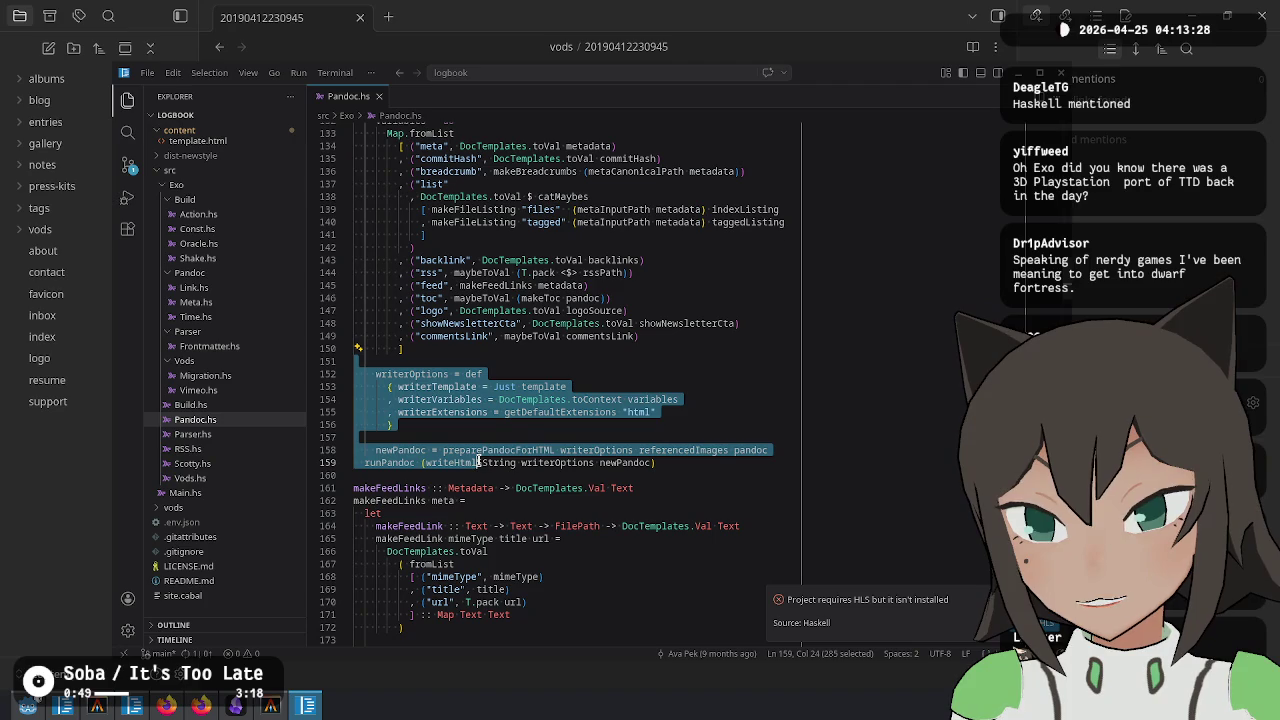
left_click(190, 141)
scroll(548, 232, "up", 20)
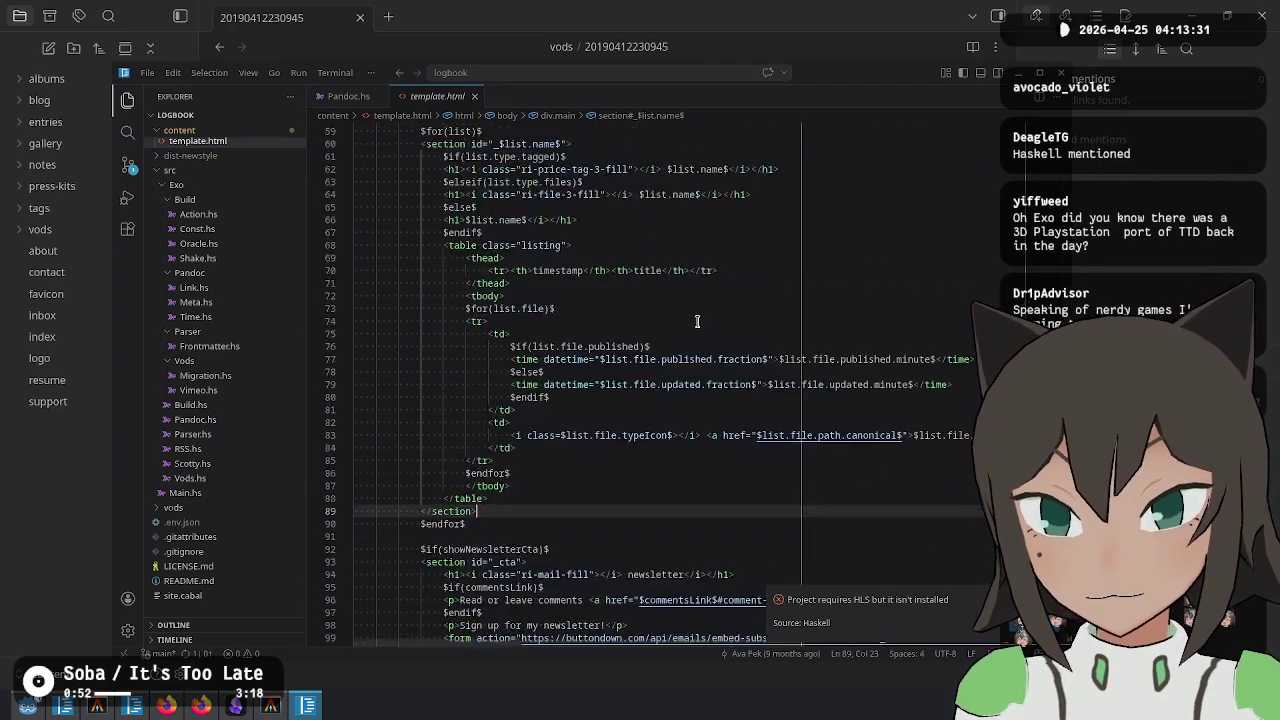
scroll(548, 232, "up", 3)
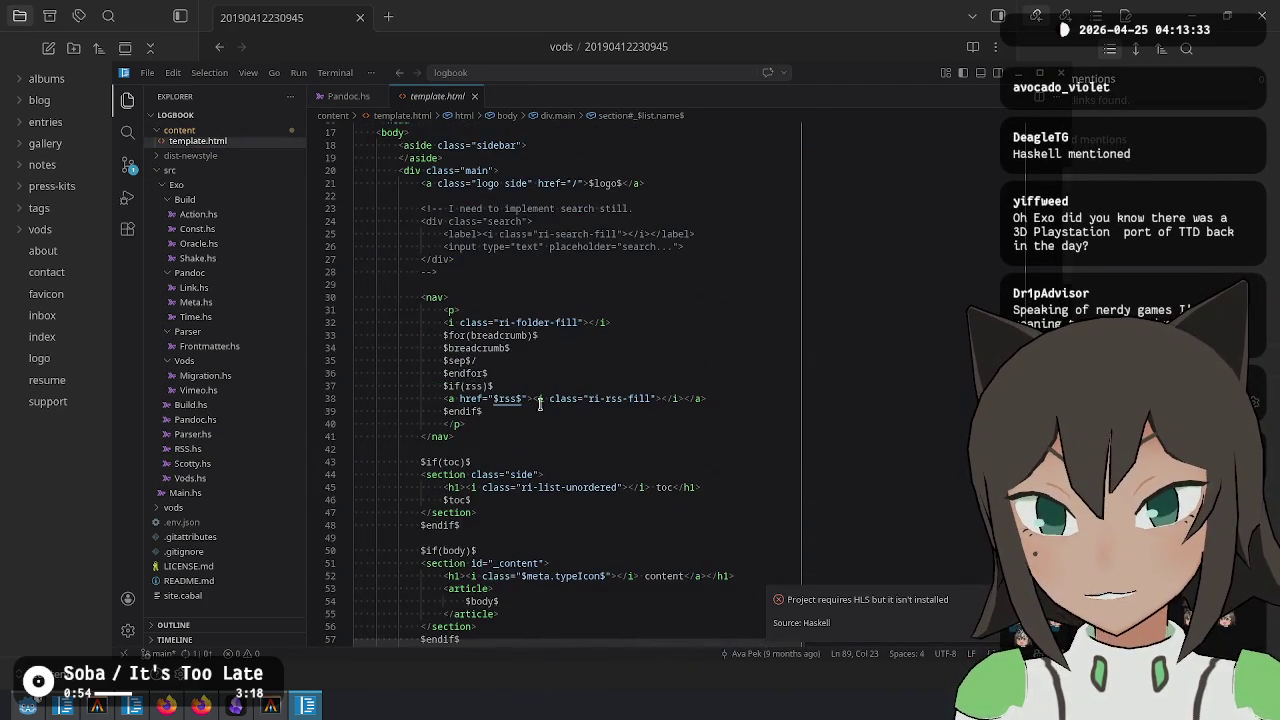
scroll(540, 403, "down", 20)
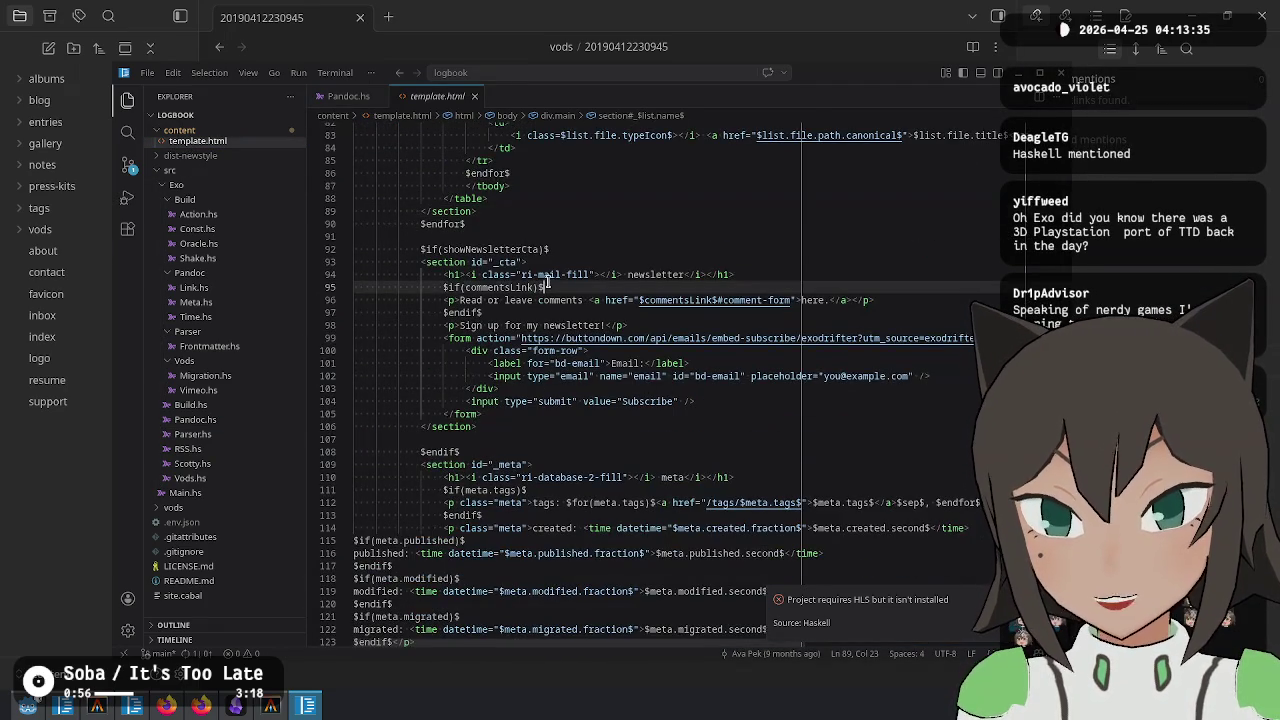
left_click(548, 285)
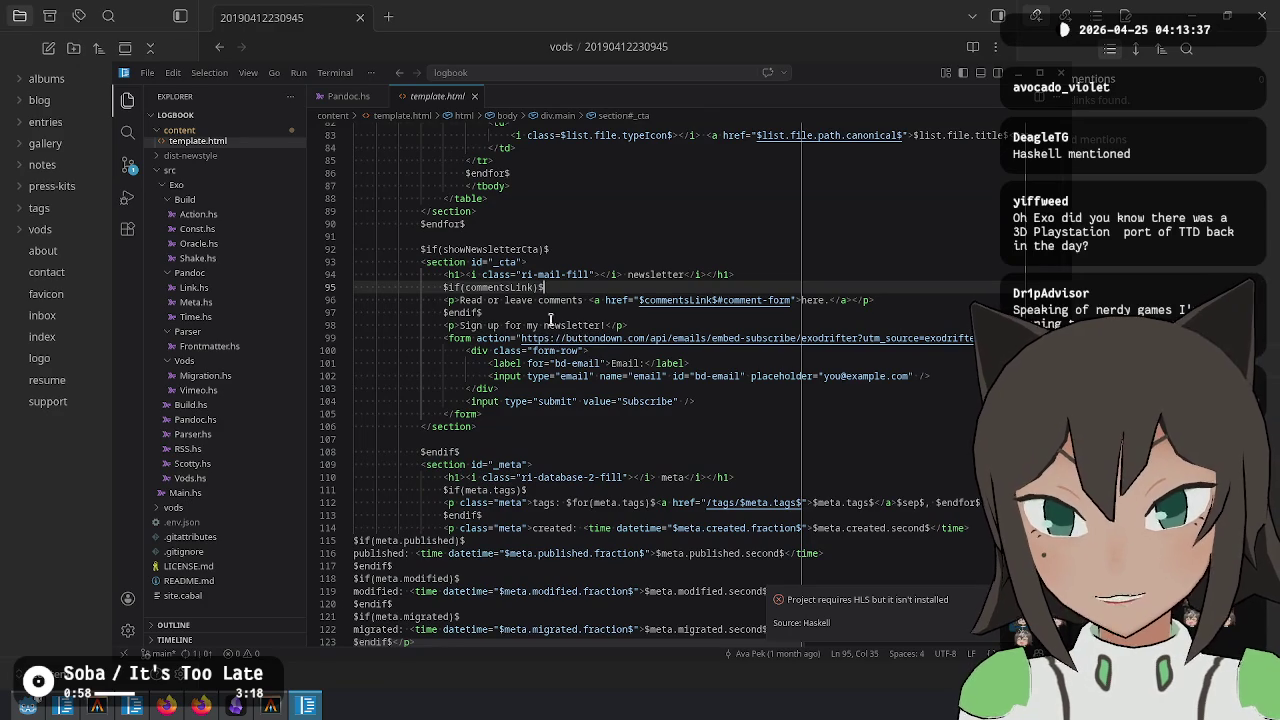
scroll(550, 319, "up", 12)
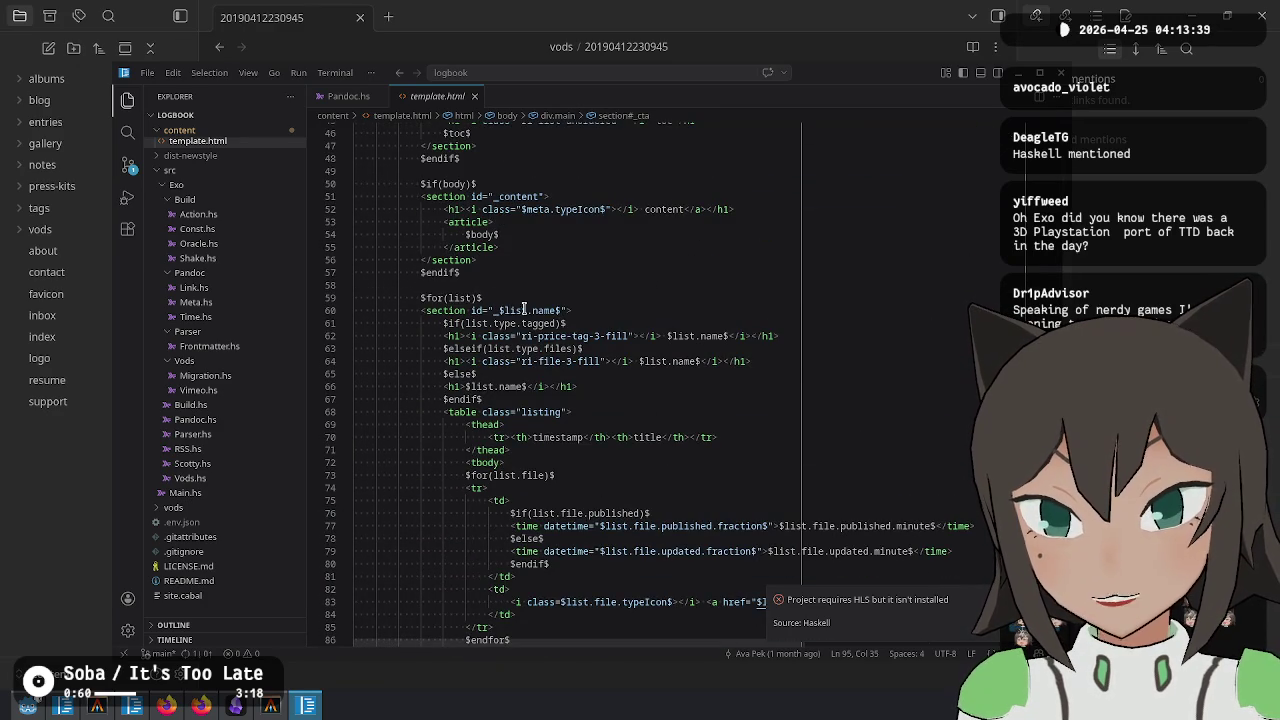
scroll(480, 300, "up", 10)
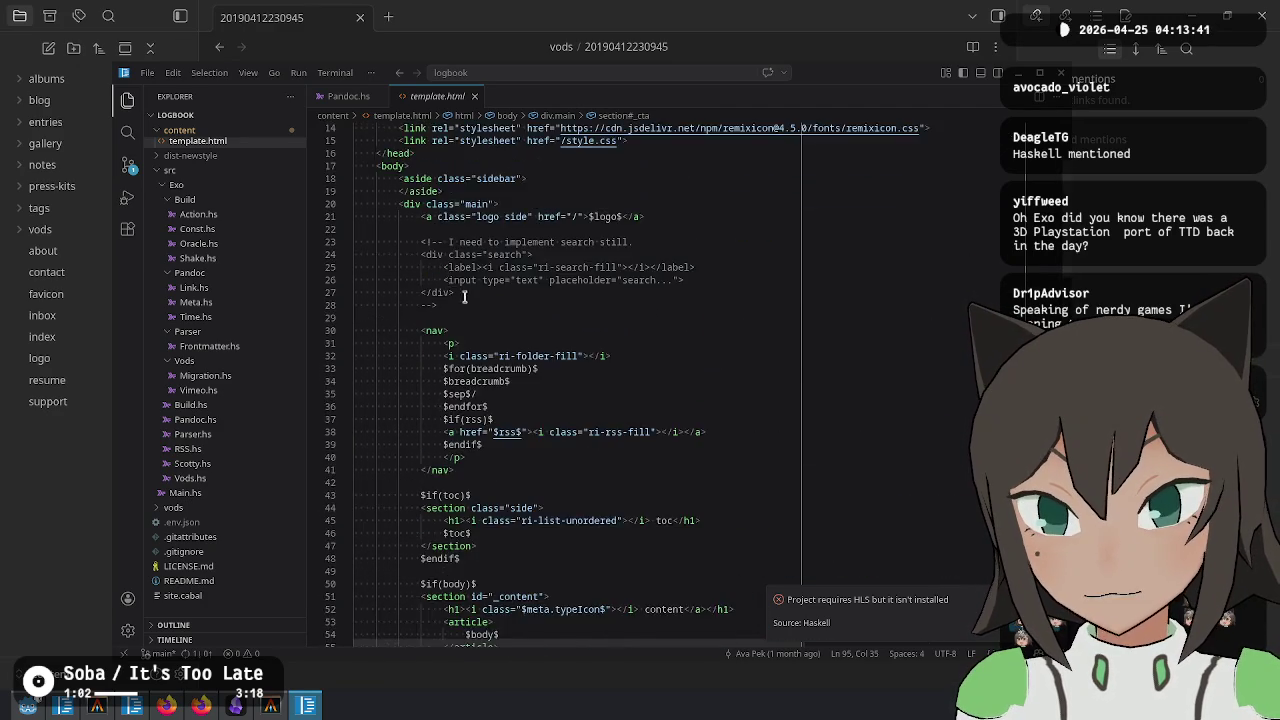
scroll(466, 315, "up", 5)
scroll(419, 420, "down", 20)
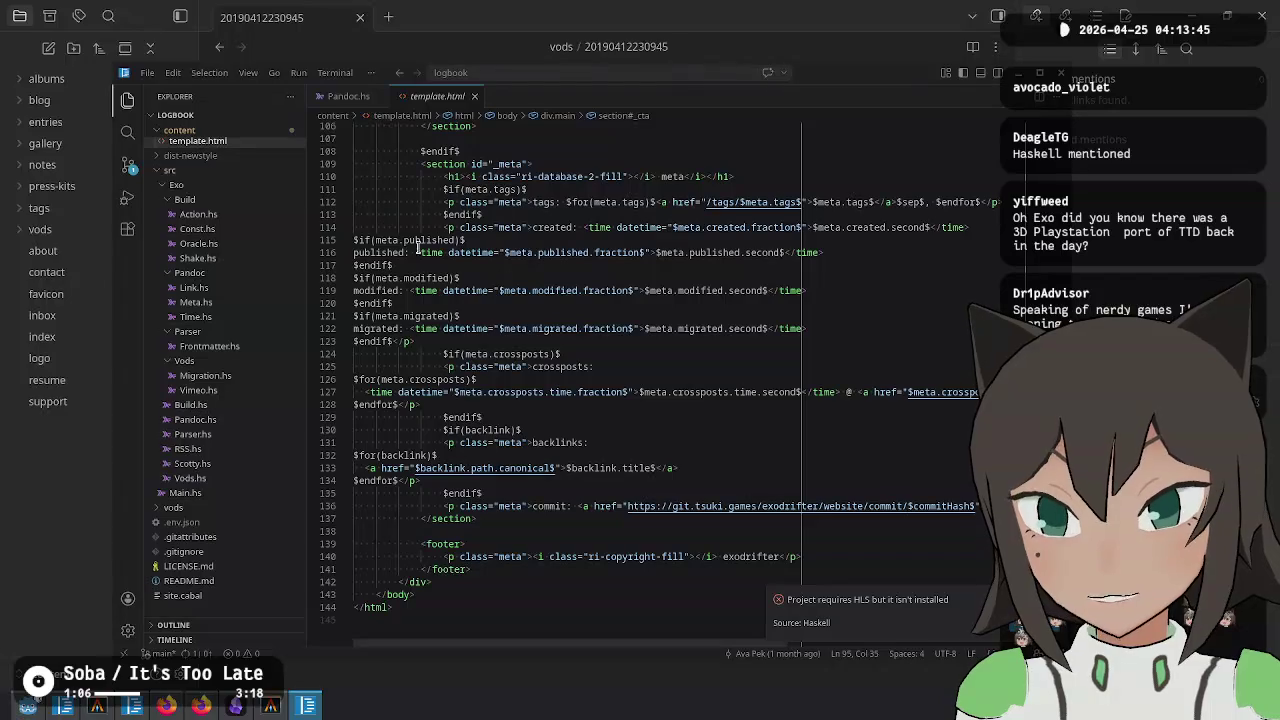
double_click(430, 240)
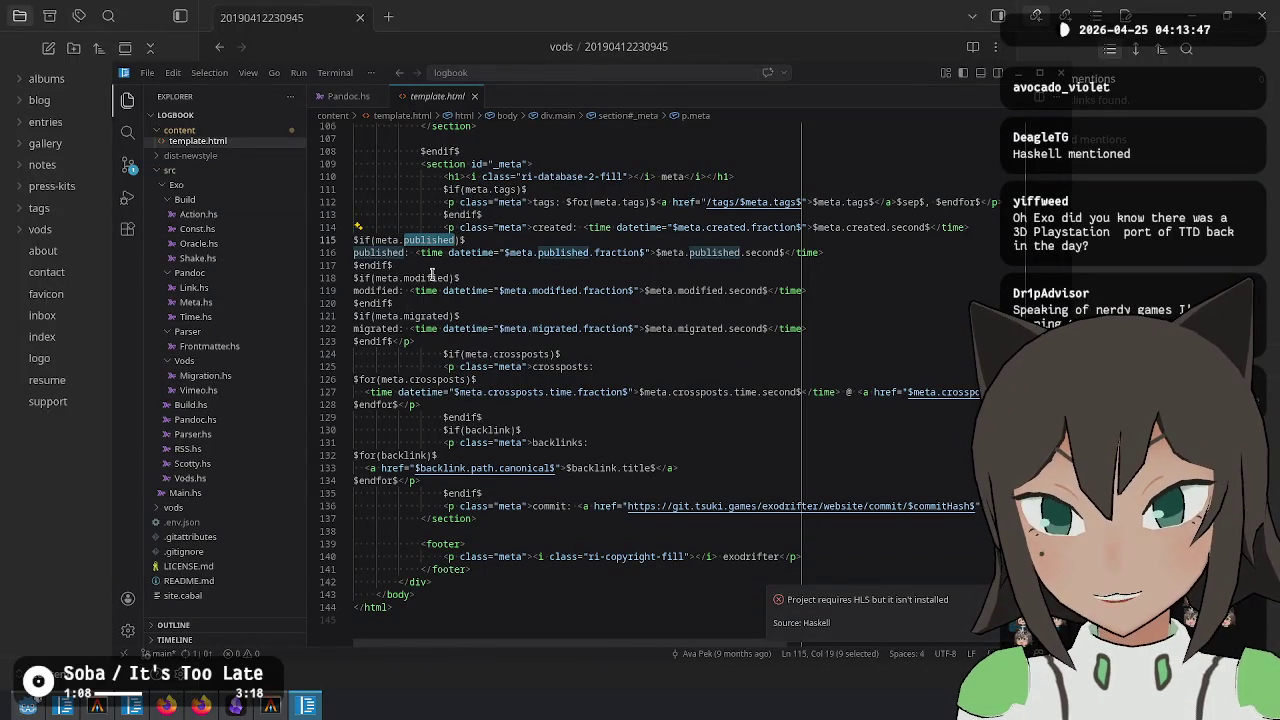
double_click(428, 278)
double_click(428, 316)
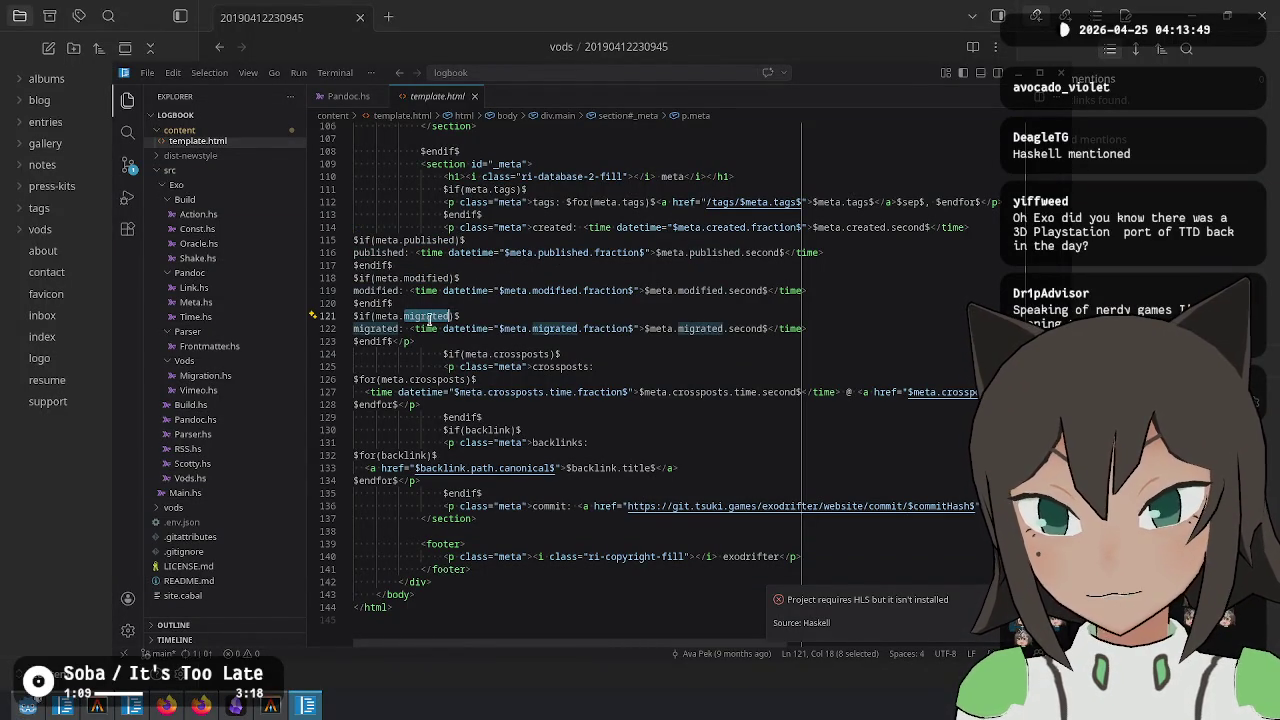
double_click(522, 354)
scroll(586, 467, "up", 10)
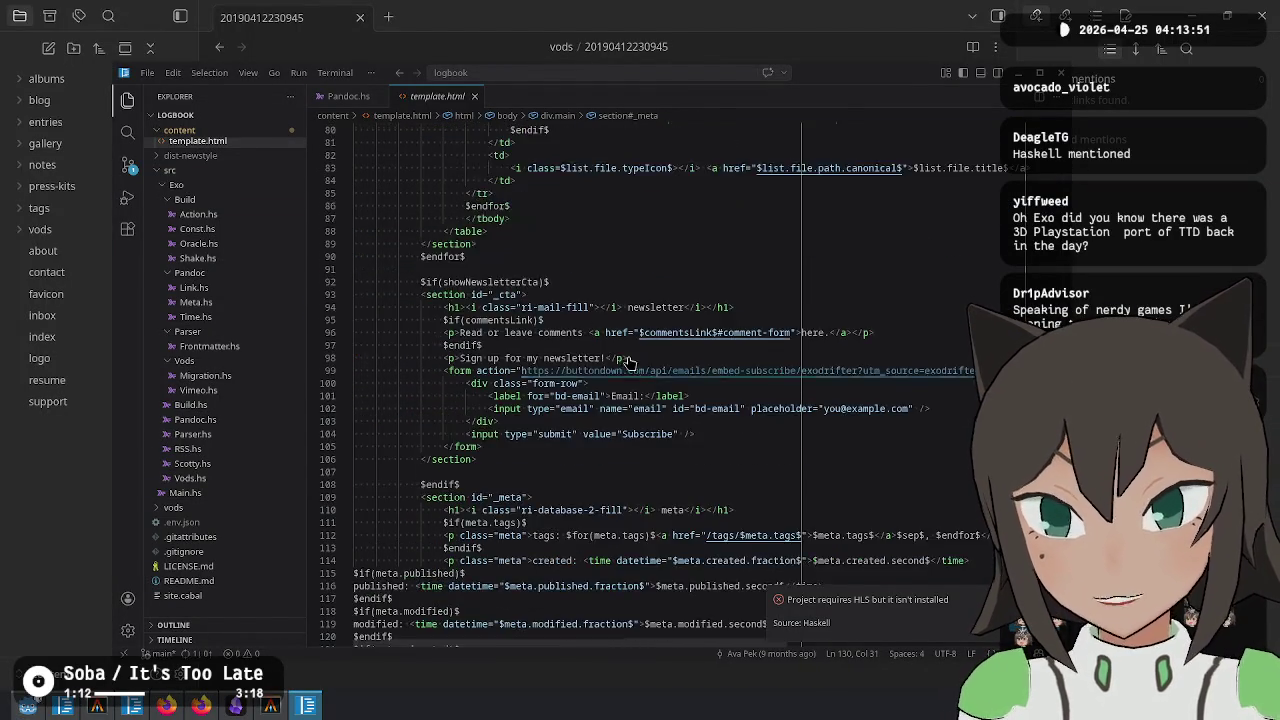
key("ctrl+w")
left_click(618, 298)
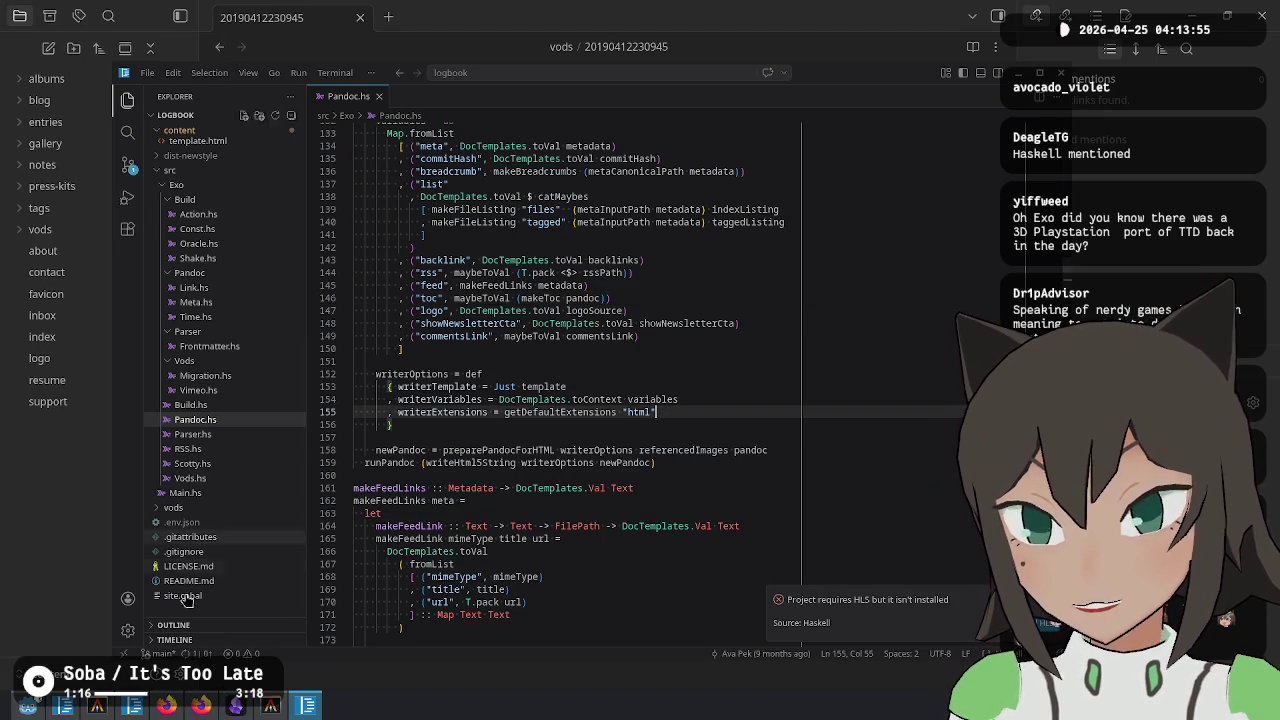
Open the andrei-tarkovsky note from the notes folder in Obsidian
left_click(236, 706)
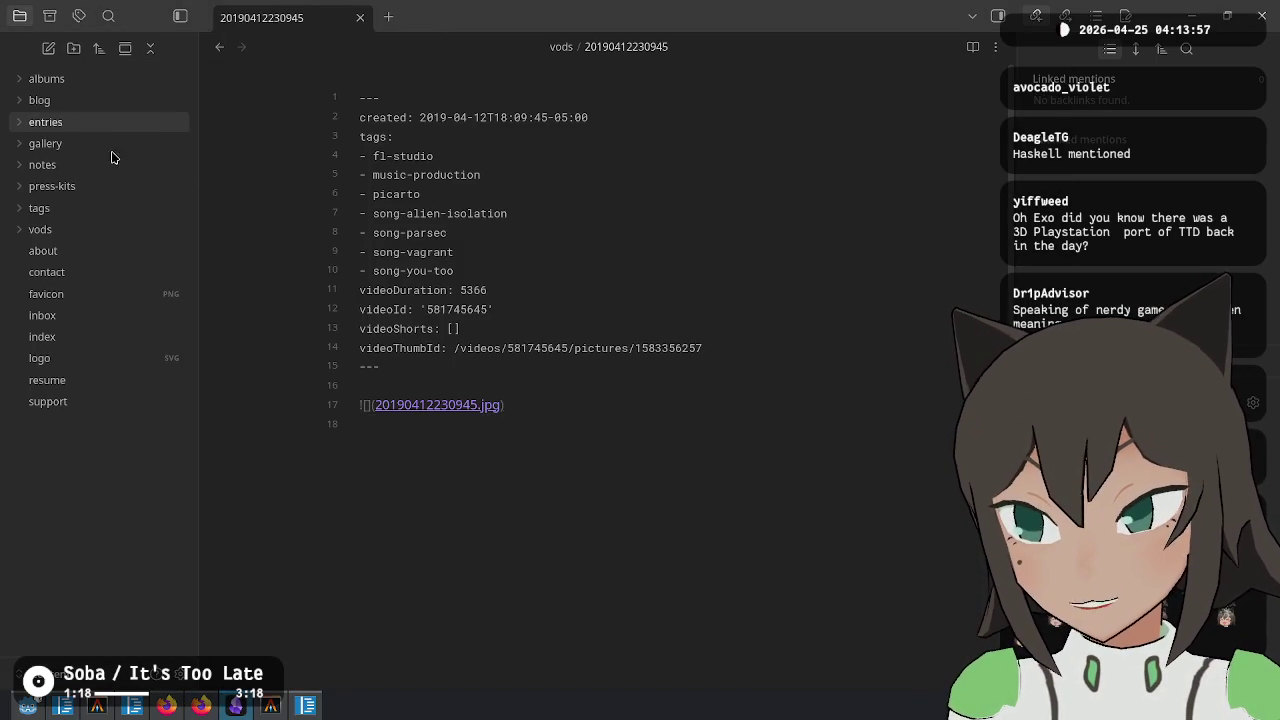
left_click(77, 164)
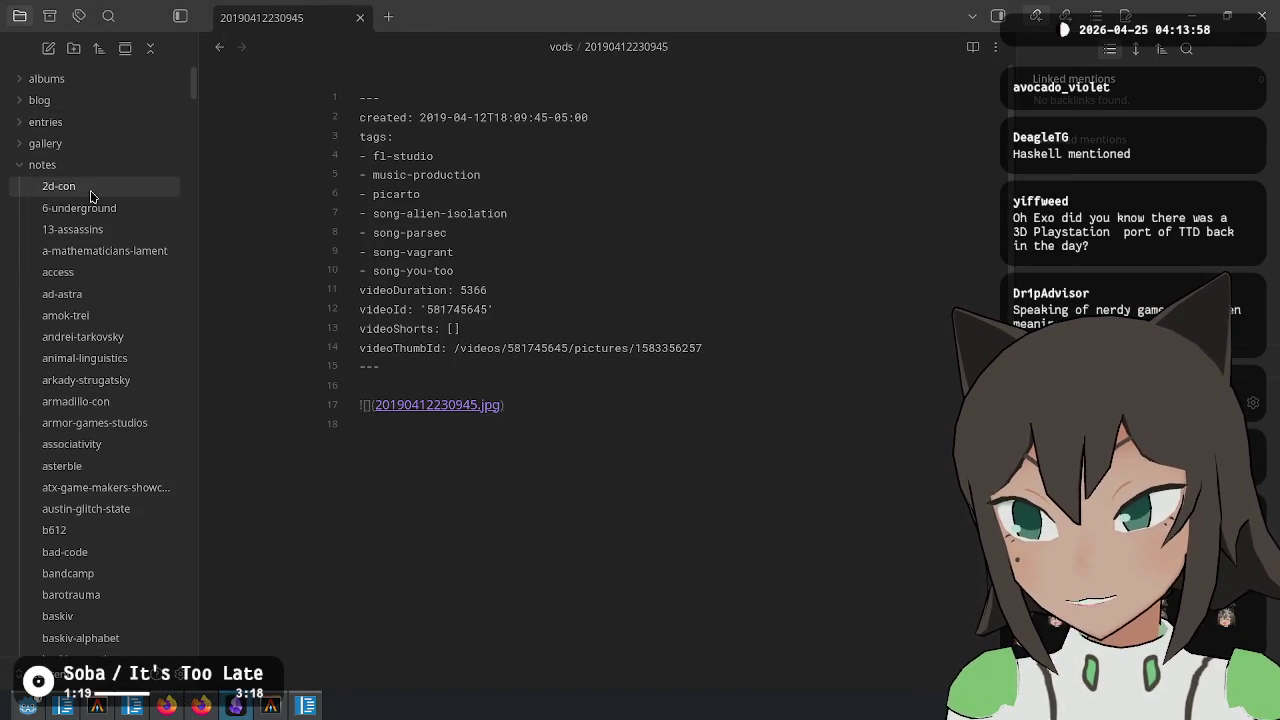
left_click(82, 337)
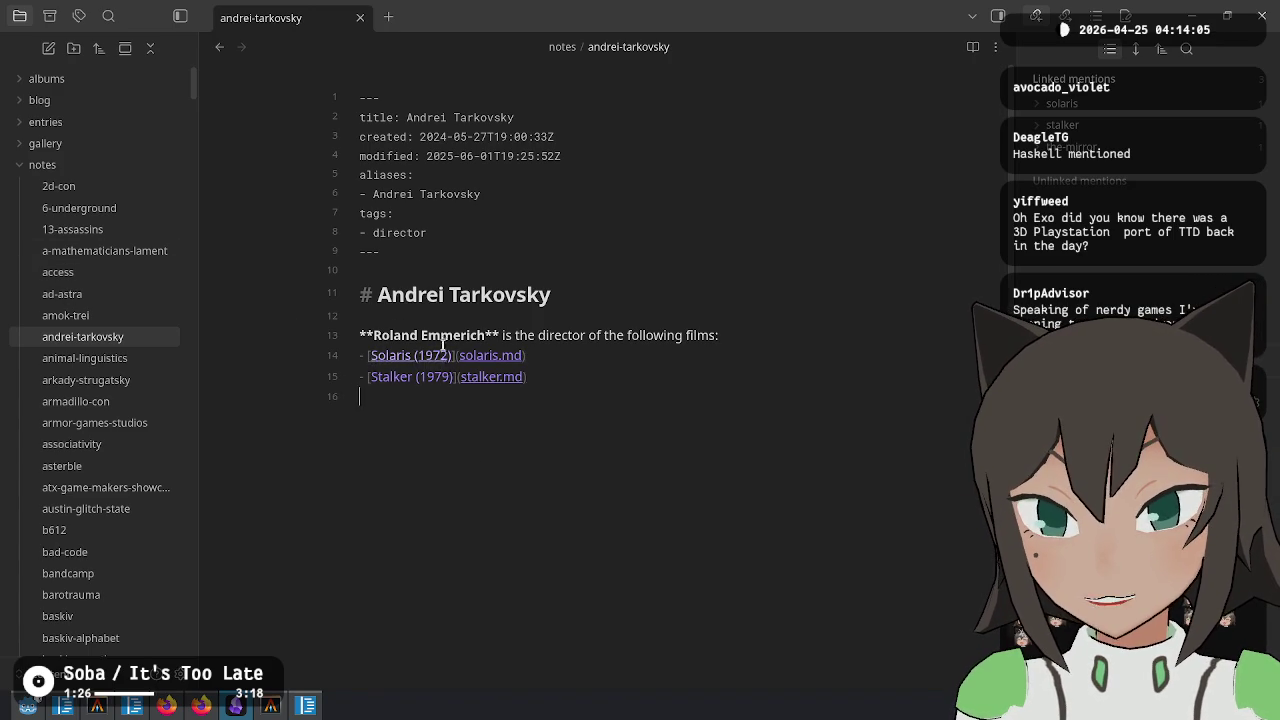
Replace the wrong bold director name on line 13 with the heading's Andrei Tarkovsky, then follow the Solaris (1972) link
left_click(443, 340)
left_click_drag(377, 291, 688, 304)
key("ctrl+c")
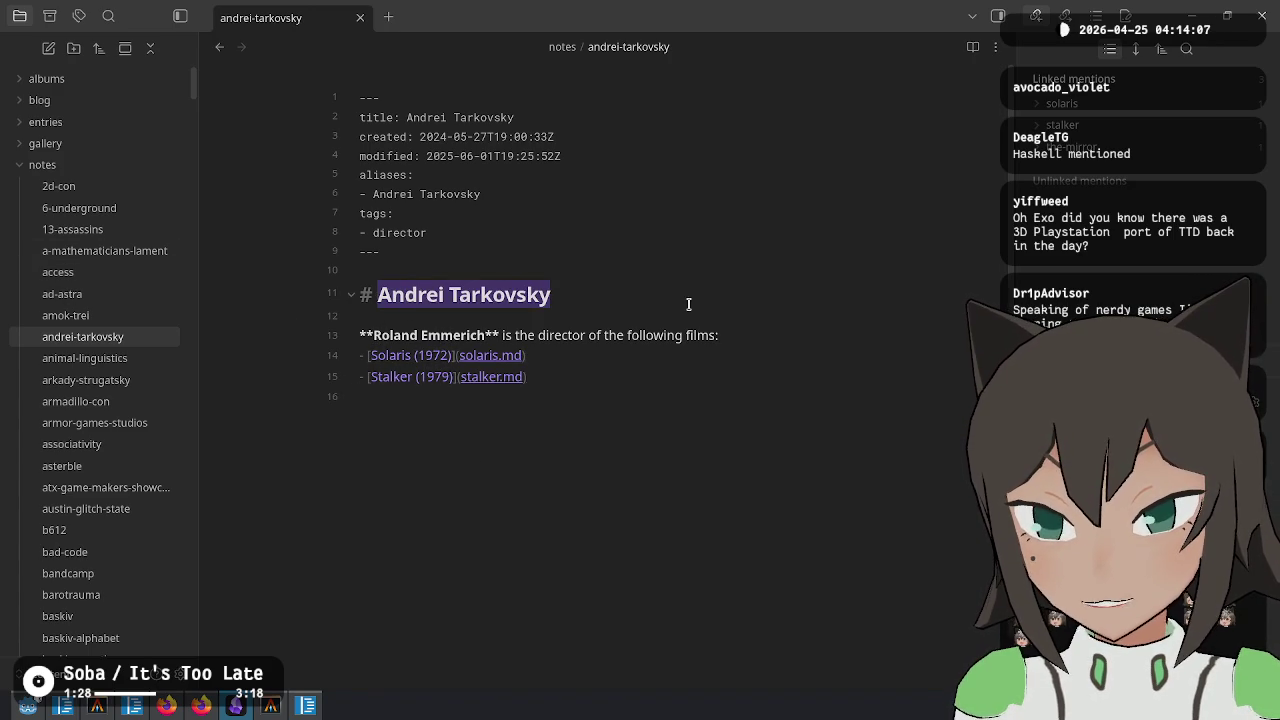
left_click_drag(372, 335, 482, 335)
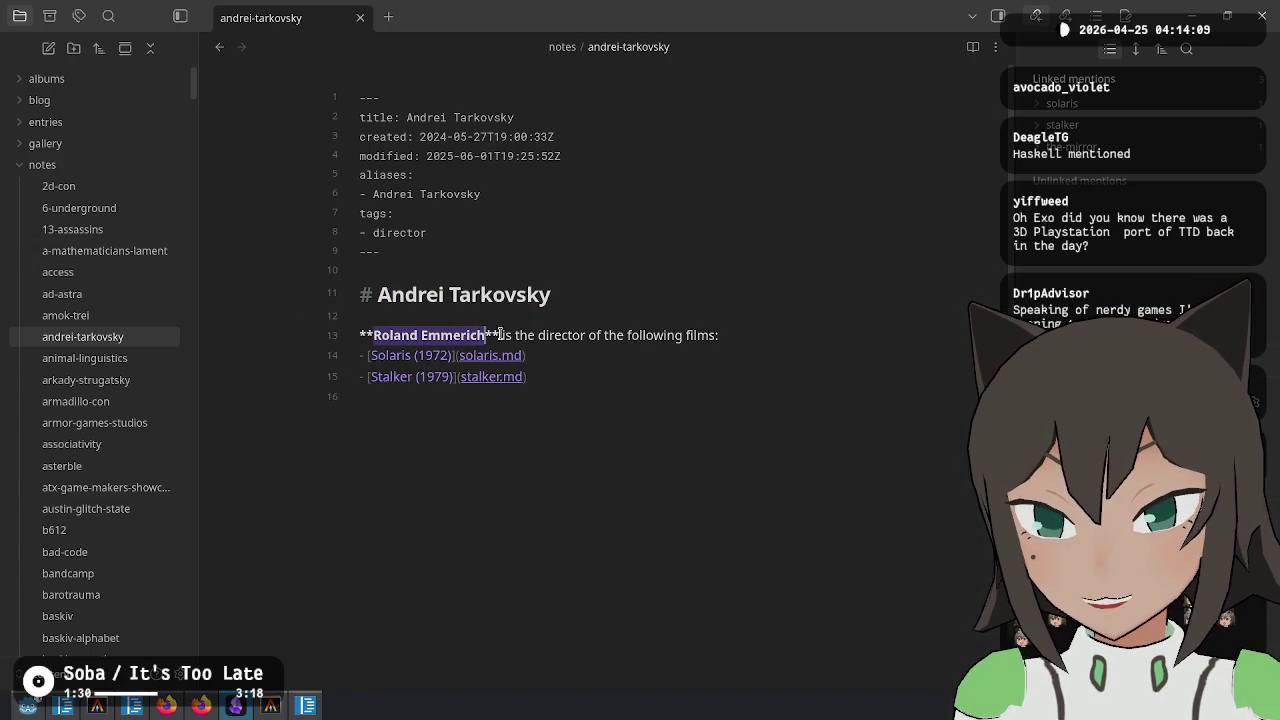
key("ctrl+v")
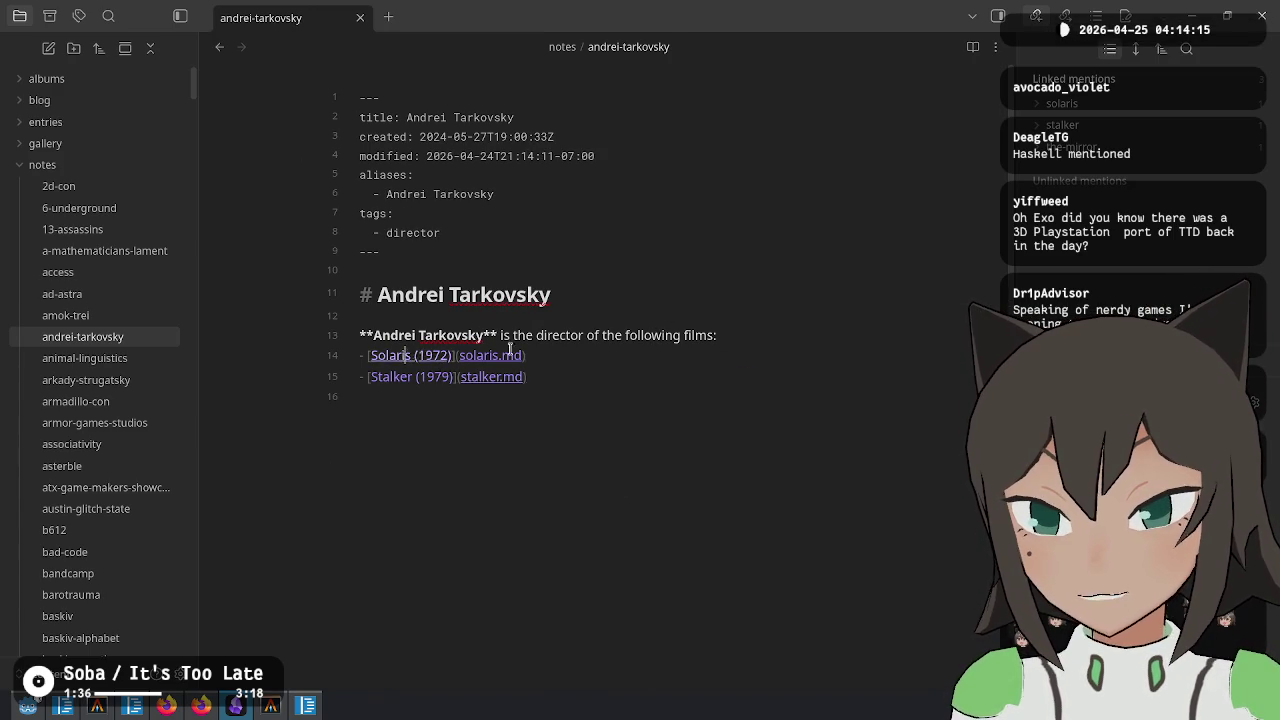
left_click(404, 355, "ctrl")
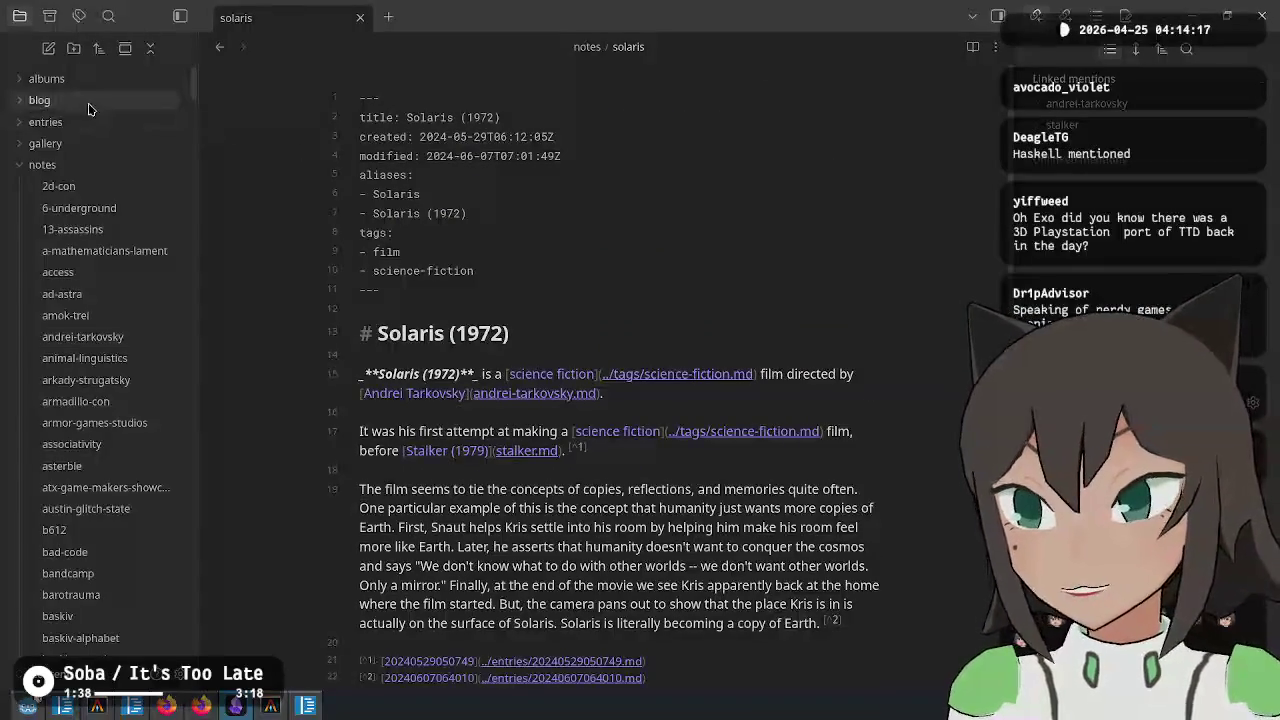
left_click(90, 103)
left_click(112, 208)
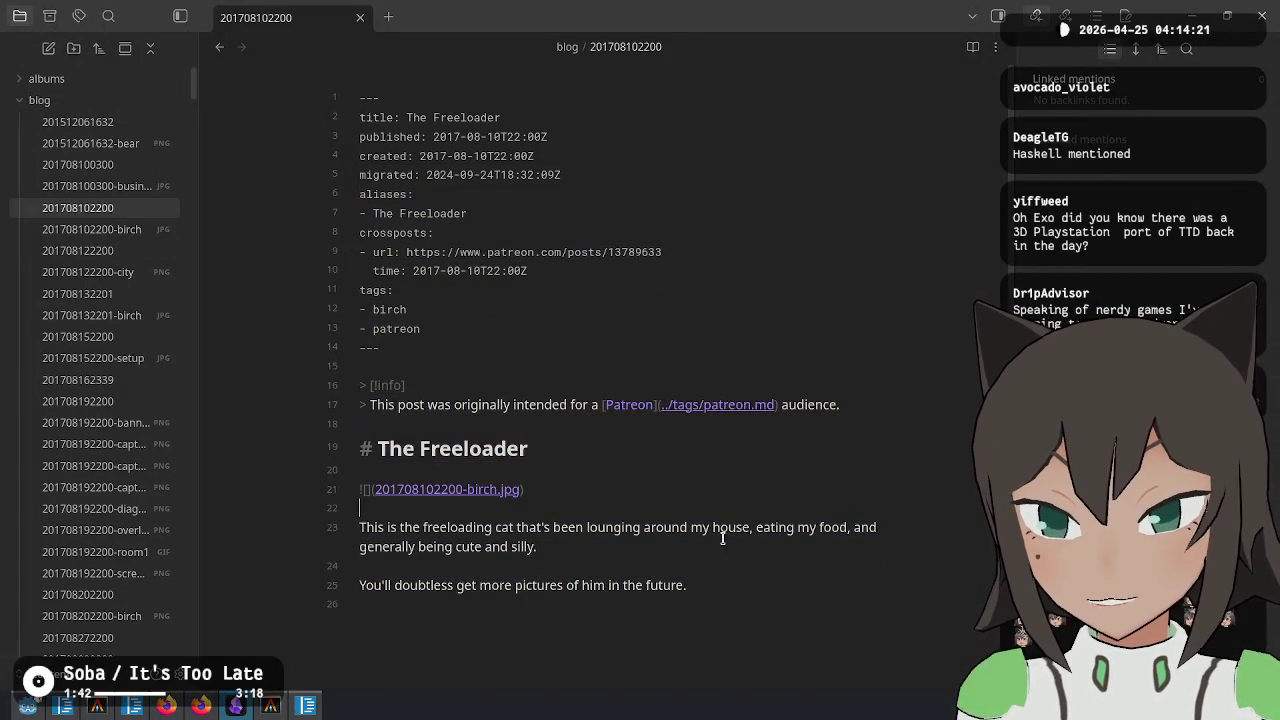
key("ctrl+e")
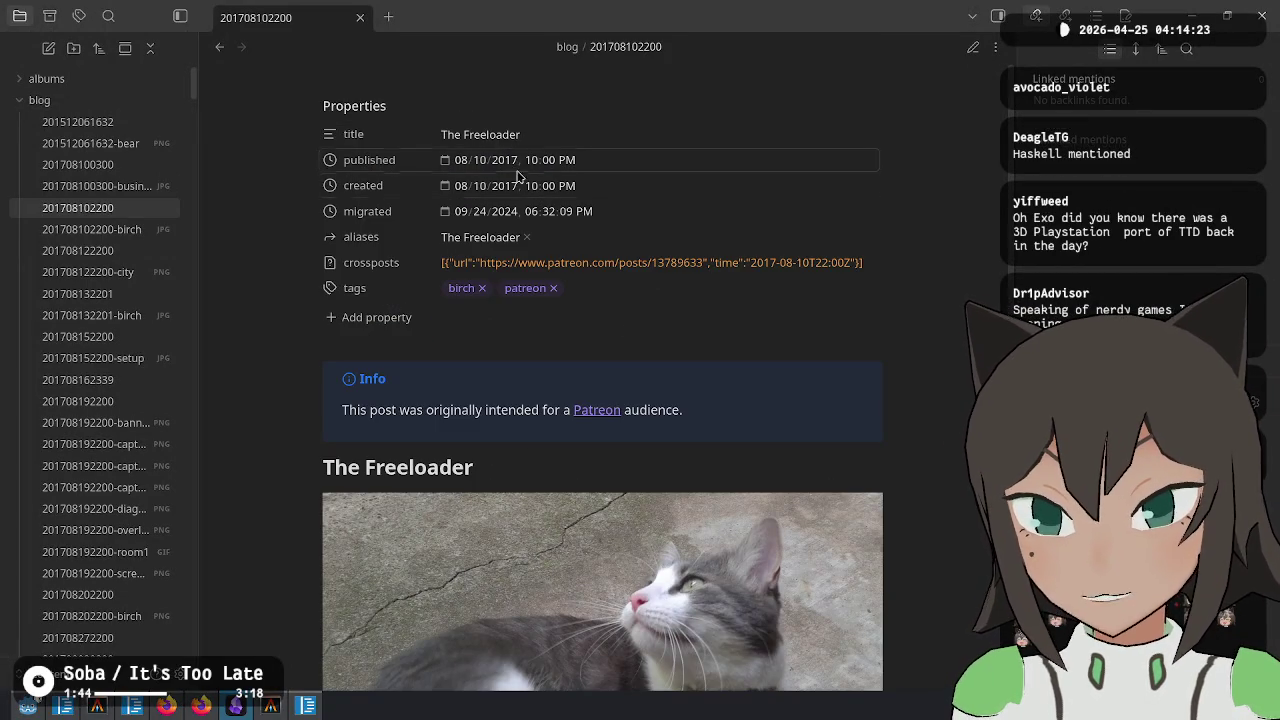
scroll(523, 394, "down", 3)
scroll(523, 394, "up", 3)
Return the note to source view and select the crossposts url and time lines
key("ctrl+e")
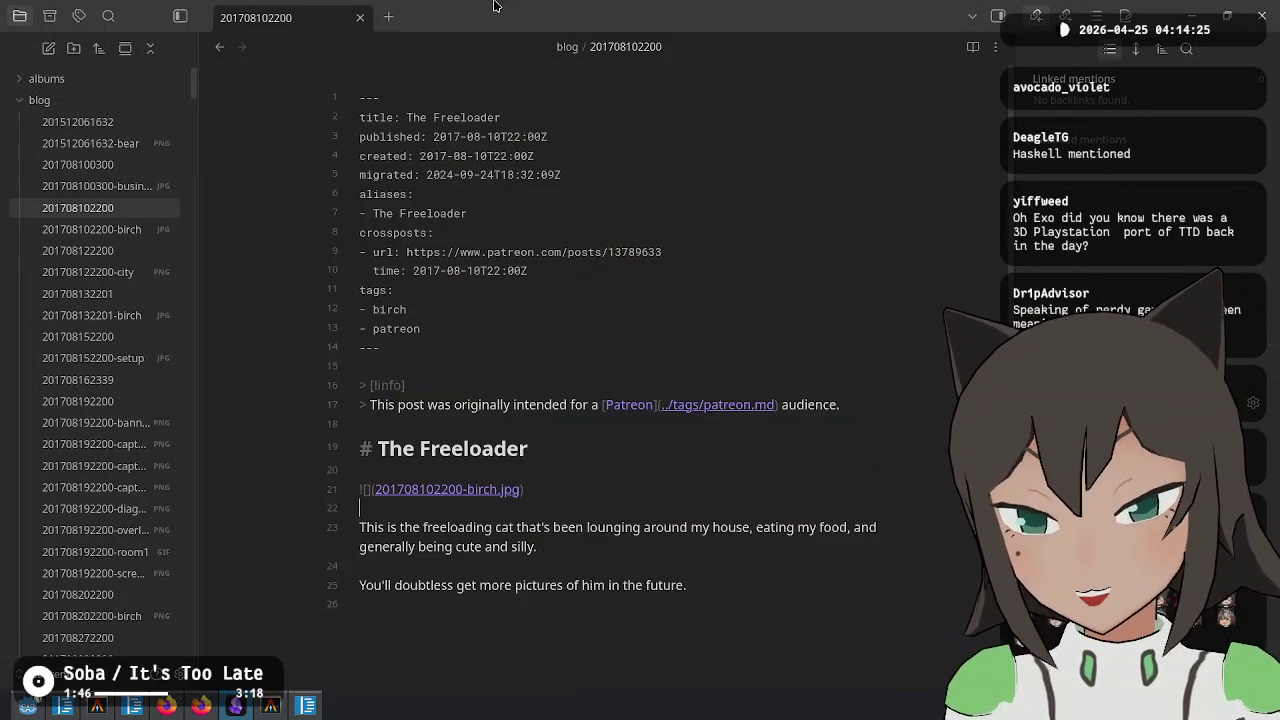
scroll(125, 380, "down", 10)
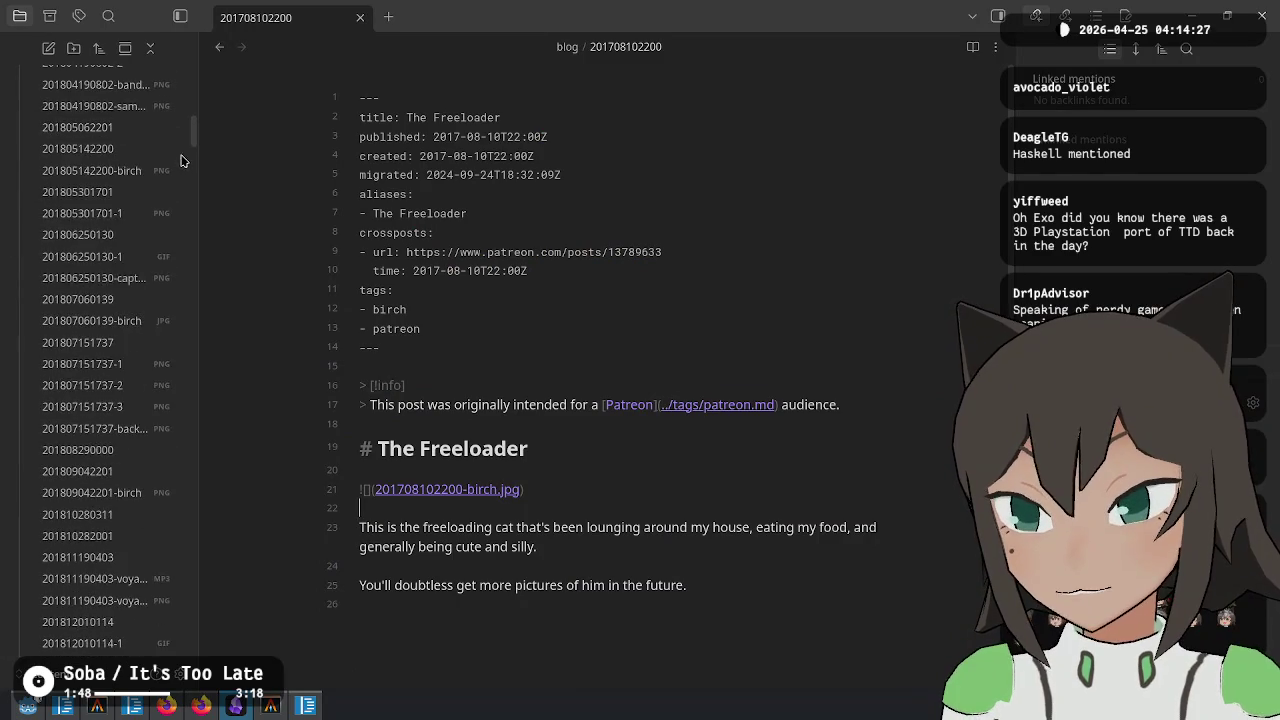
scroll(166, 200, "up", 5)
mouse_move(414, 233)
left_mouse_down()
mouse_move(423, 363)
mouse_move(506, 266)
mouse_move(527, 271)
left_mouse_up()
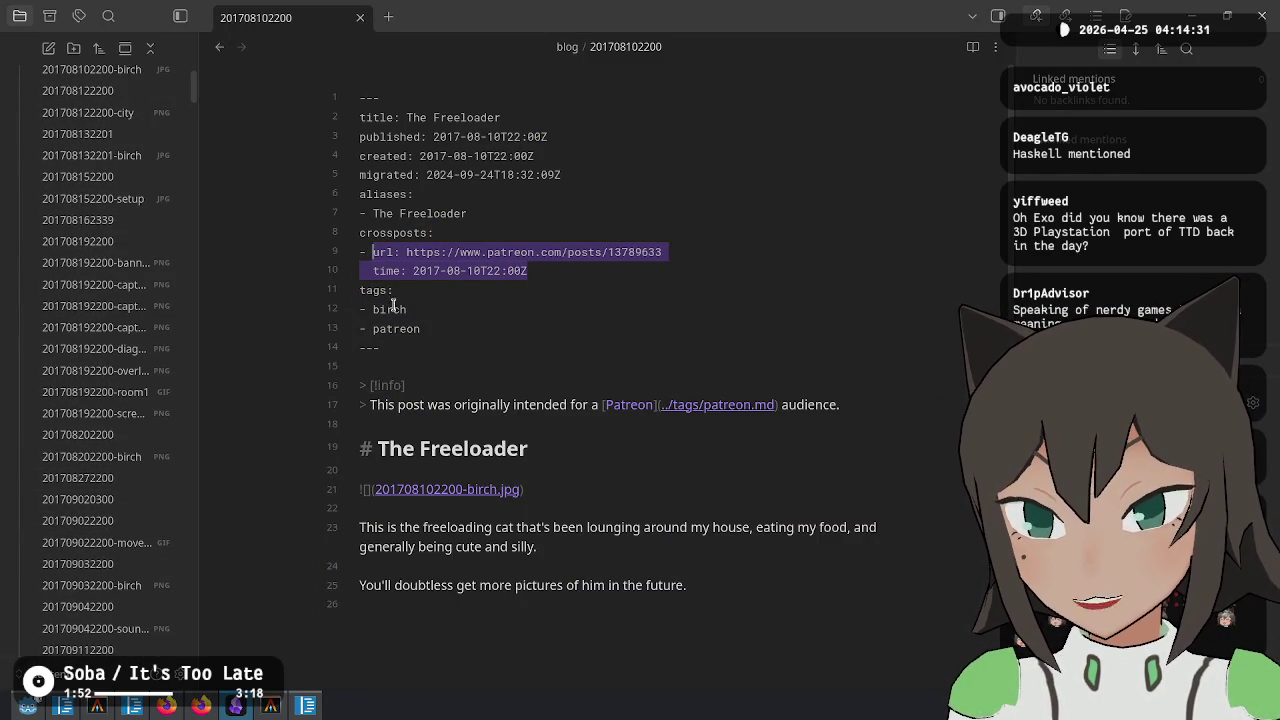
From the exodrifter.space home page, peek at the newsletter post, then open 'gdc 2026 first impressions'
left_click(200, 706)
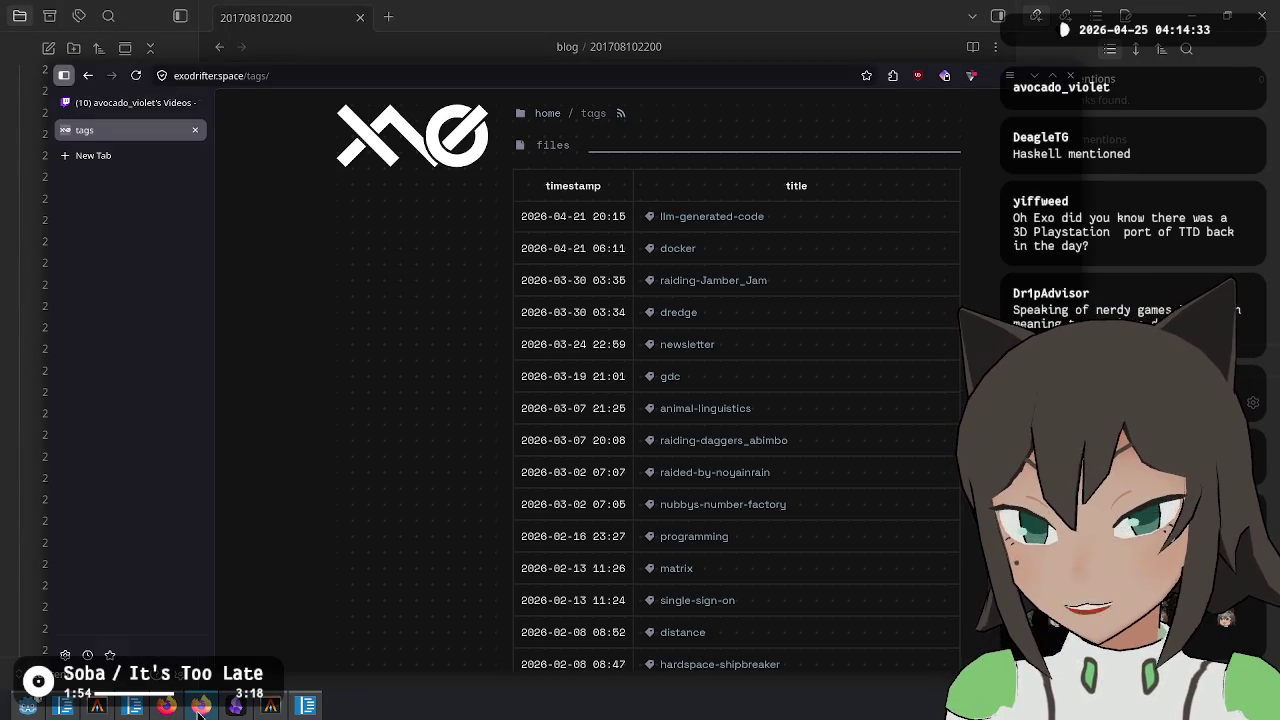
left_click(488, 141)
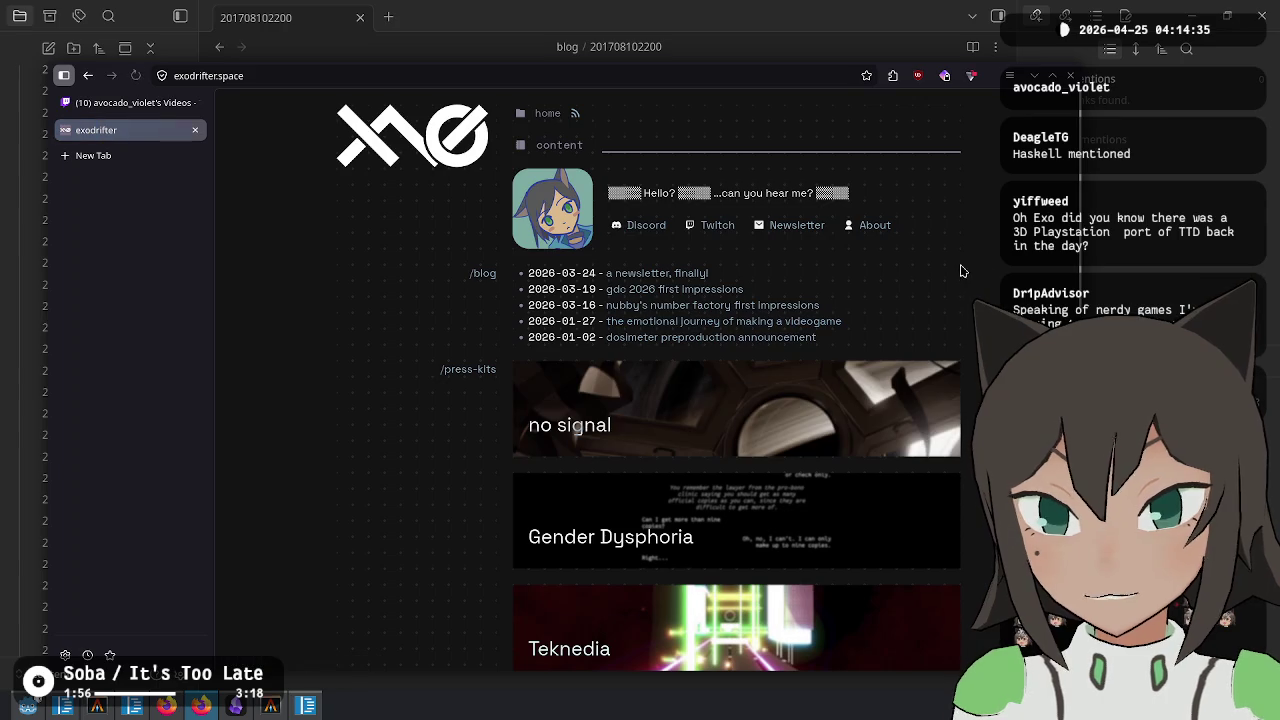
left_click(698, 276)
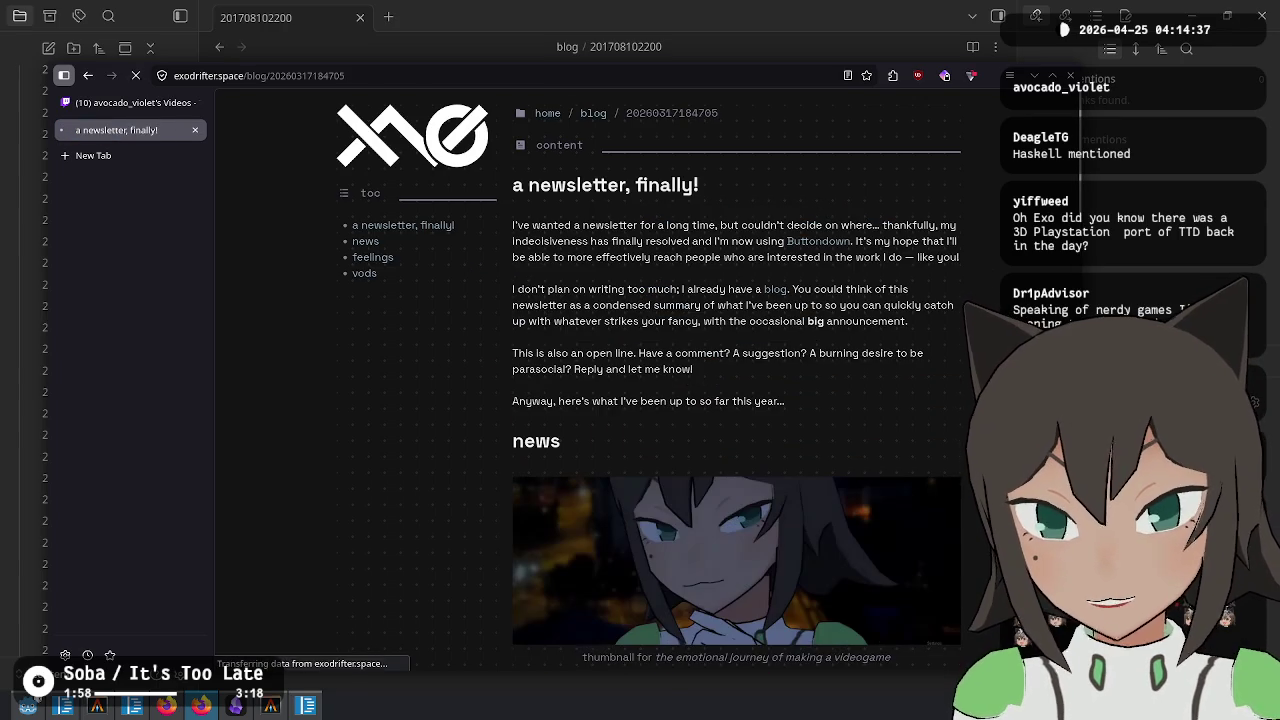
left_click(88, 75)
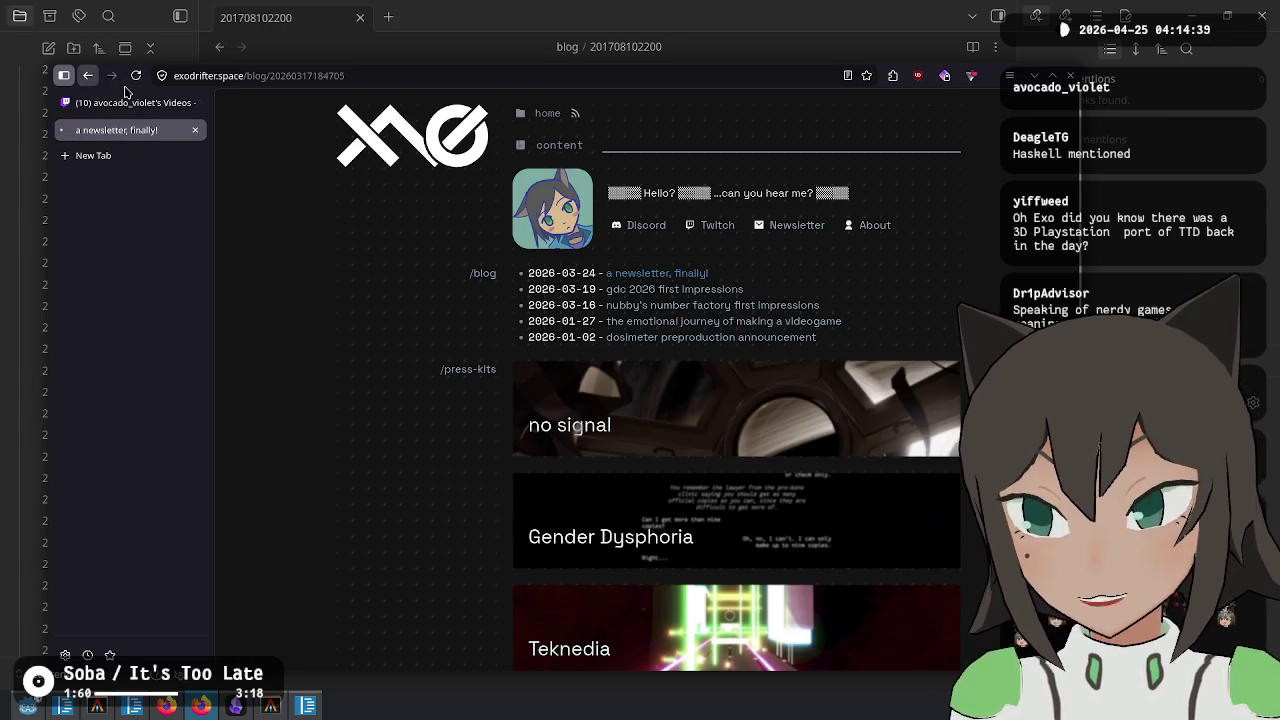
left_click(661, 294)
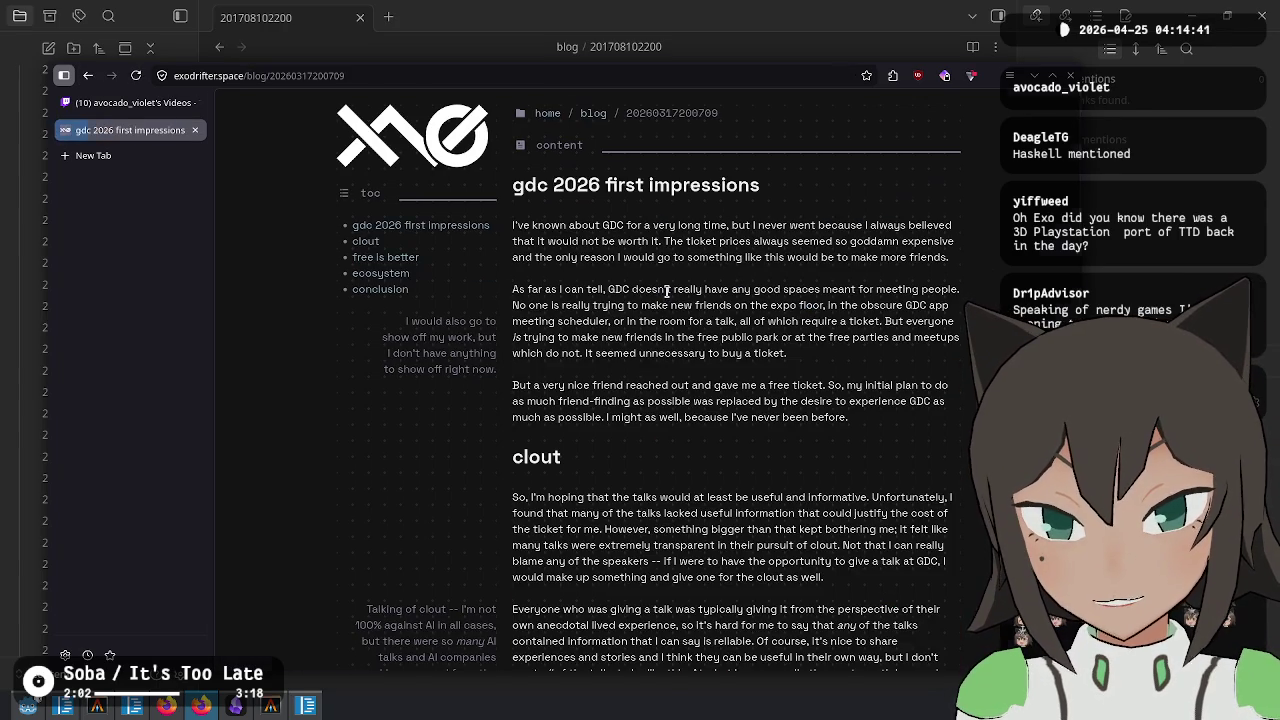
Read the start of the GDC post and zoom the page to 150%
scroll(663, 289, "down", 15)
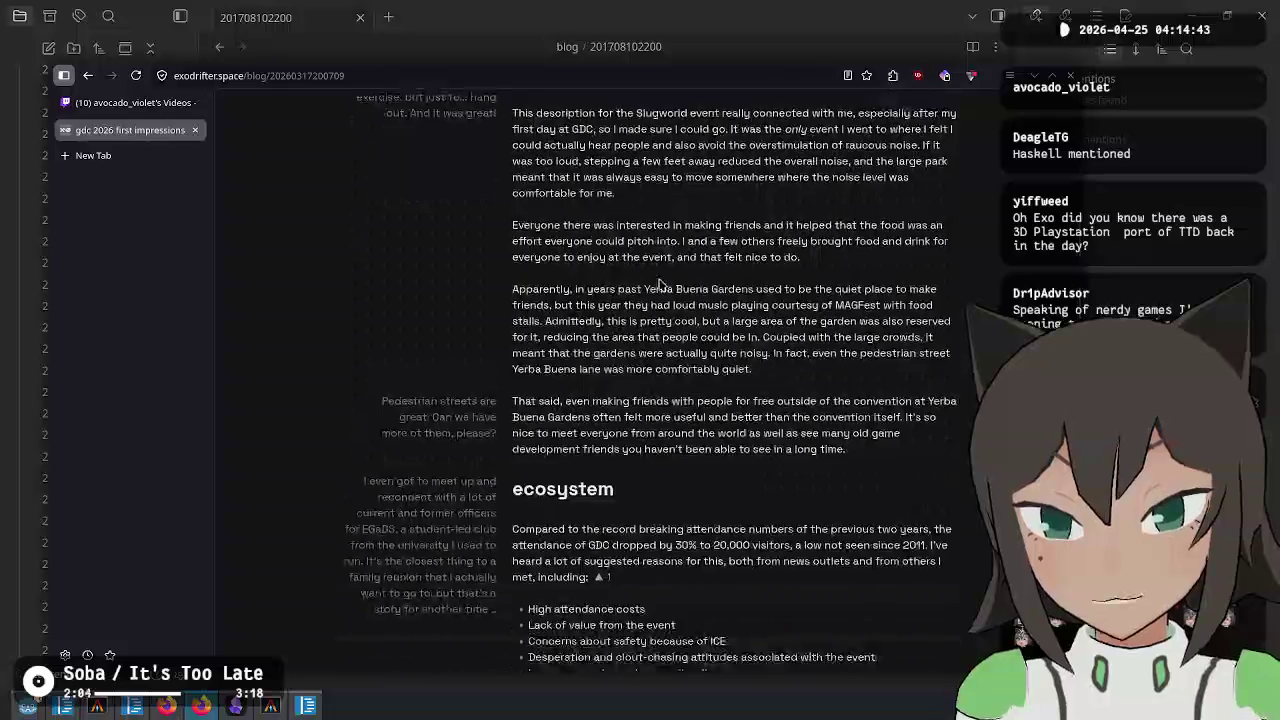
scroll(645, 274, "up", 10)
scroll(645, 274, "up", 10)
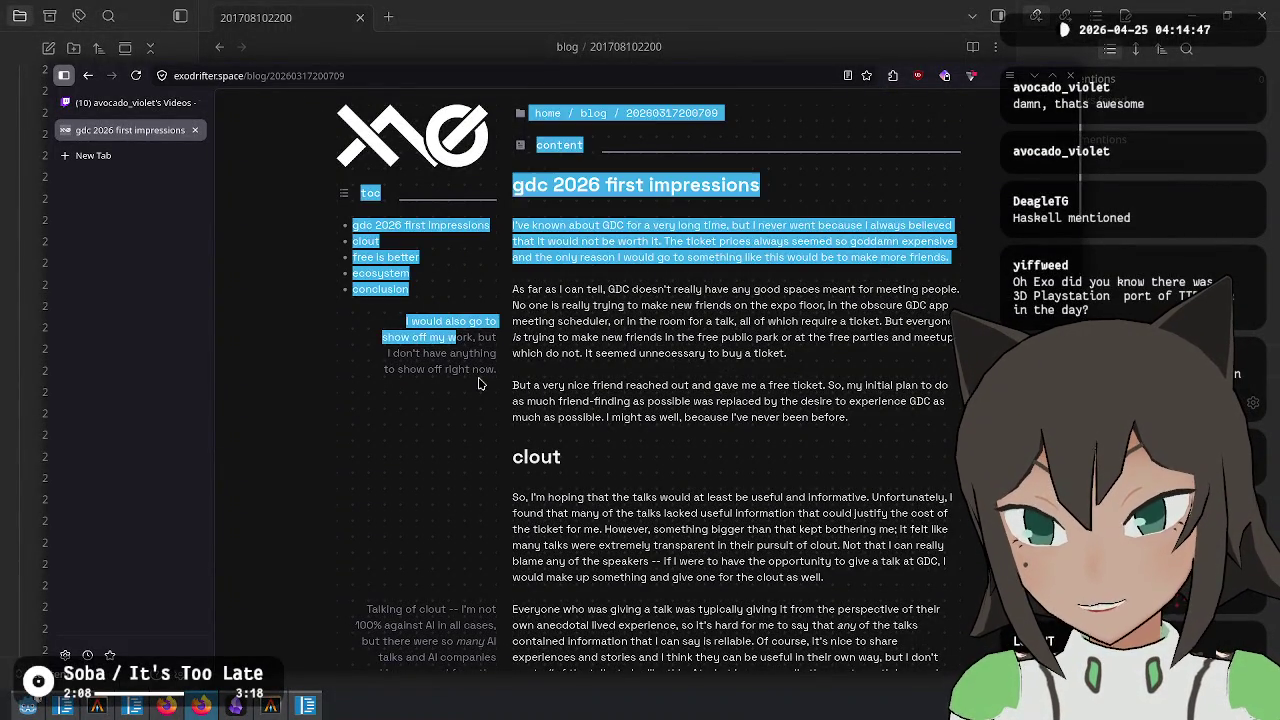
scroll(430, 435, "down", 3)
left_click_drag(426, 432, 447, 512)
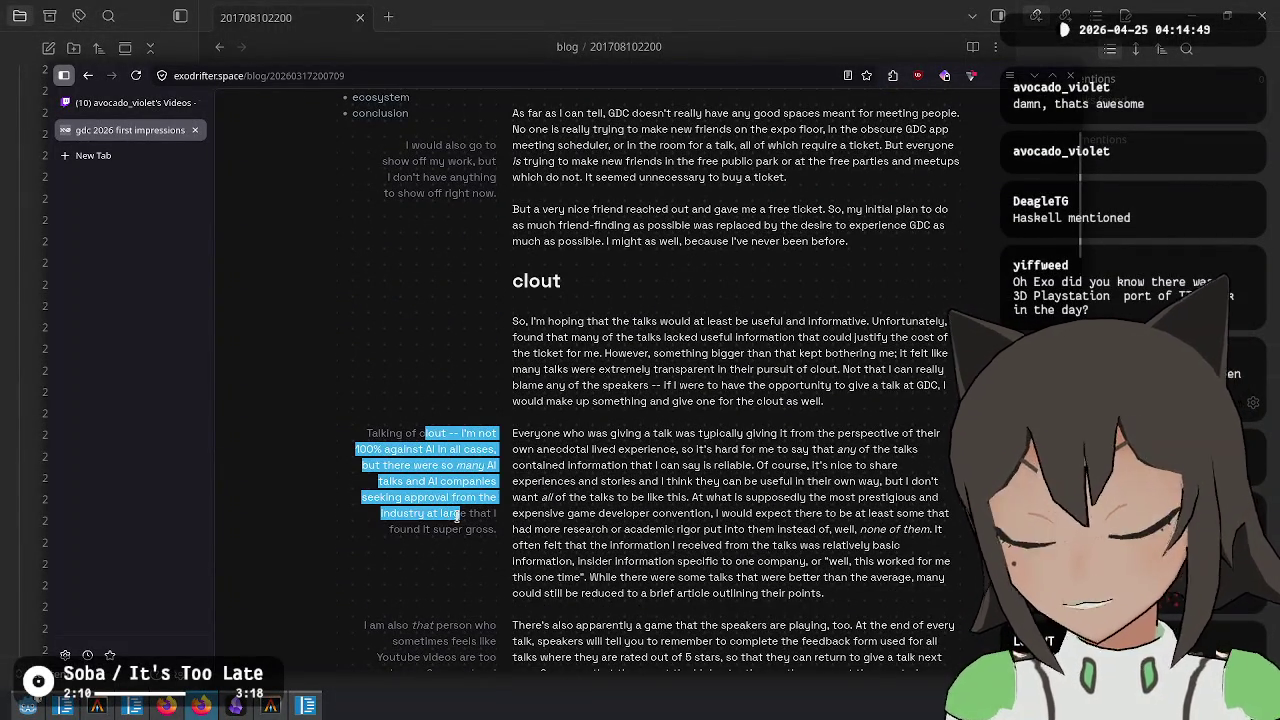
left_click(457, 513)
key("ctrl+plus")
key("ctrl+plus")
key("ctrl+plus")
Read further through the post, highlighting the AI-talks sidenote and the clout-chasing paragraph
scroll(497, 371, "down", 5)
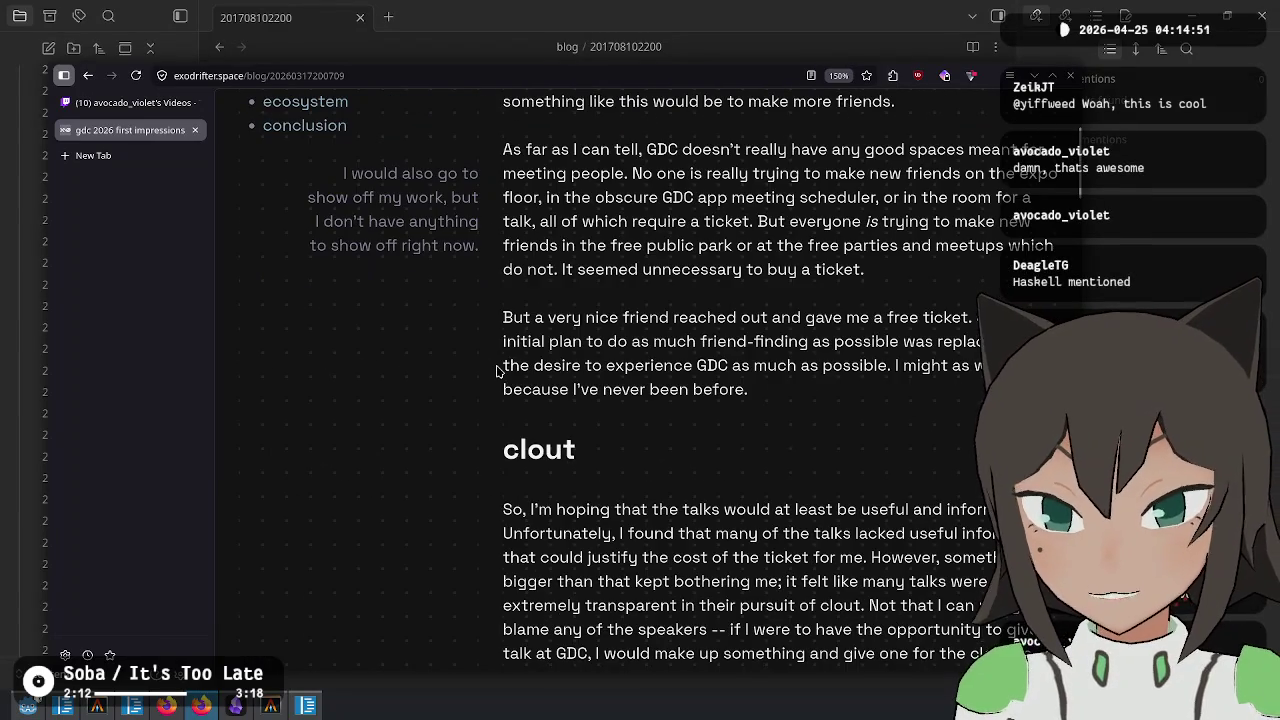
mouse_move(424, 167)
left_mouse_down()
mouse_move(565, 268)
mouse_move(637, 415)
left_mouse_up()
left_click(470, 347)
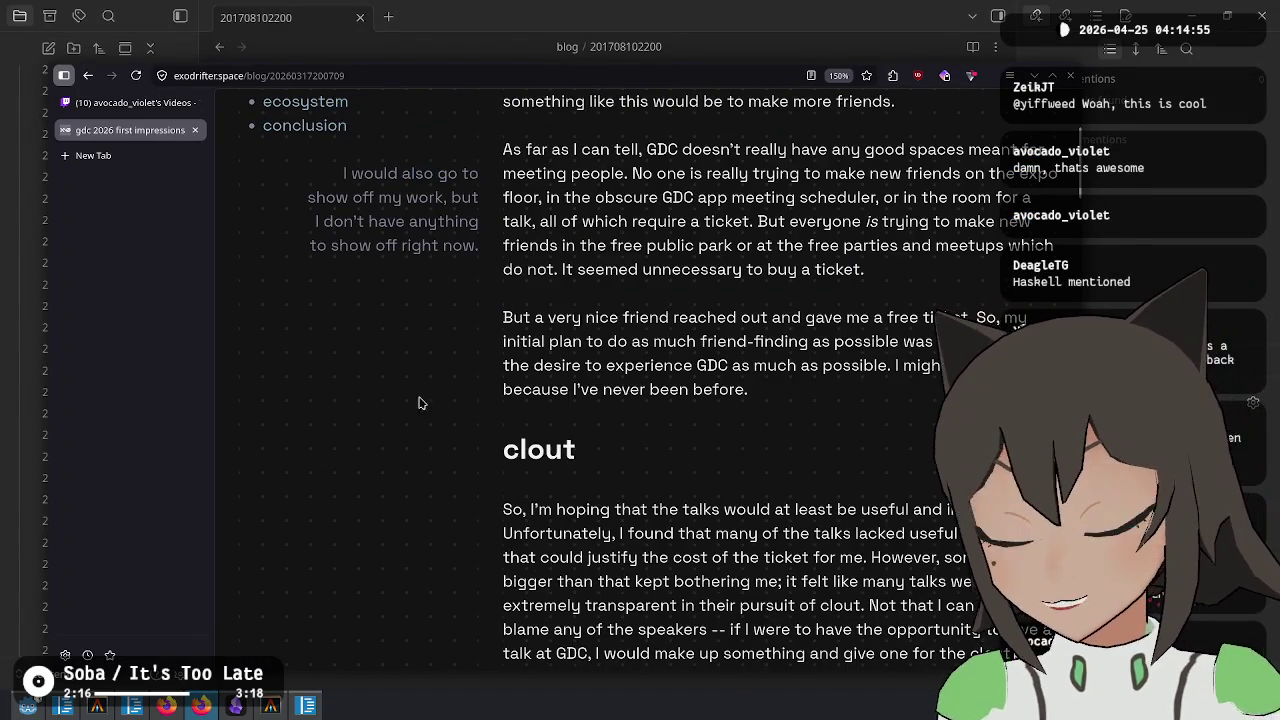
scroll(654, 427, "down", 4)
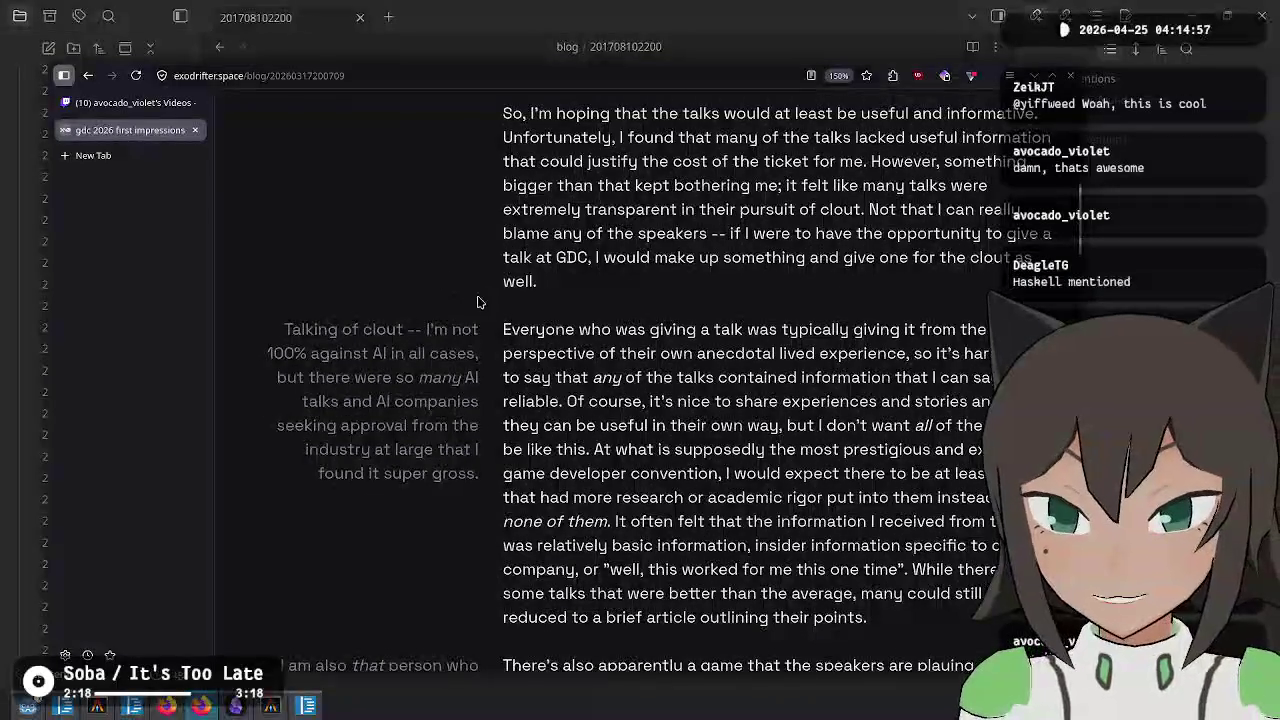
mouse_move(400, 329)
left_mouse_down()
mouse_move(480, 480)
mouse_move(455, 452)
left_mouse_up()
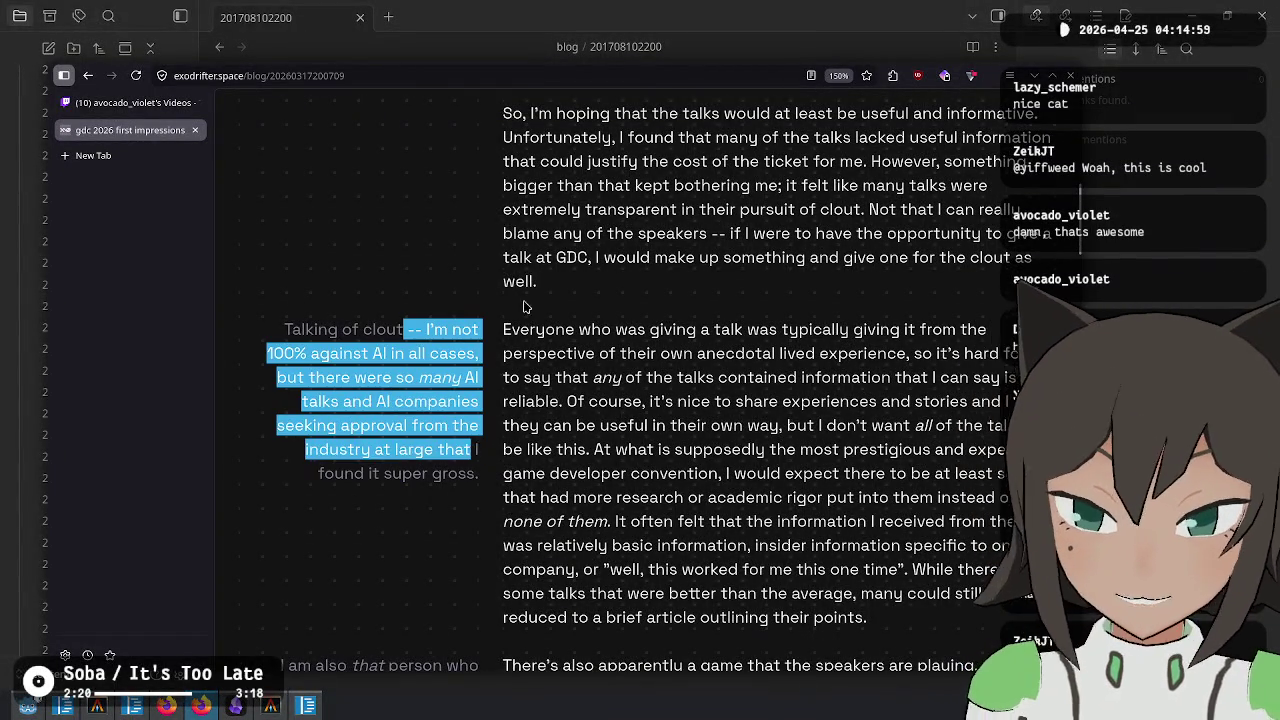
left_click(527, 307)
mouse_move(582, 211)
left_mouse_down()
mouse_move(457, 277)
mouse_move(491, 294)
mouse_move(478, 405)
mouse_move(488, 357)
mouse_move(626, 380)
mouse_move(645, 405)
left_mouse_up()
left_click(585, 286)
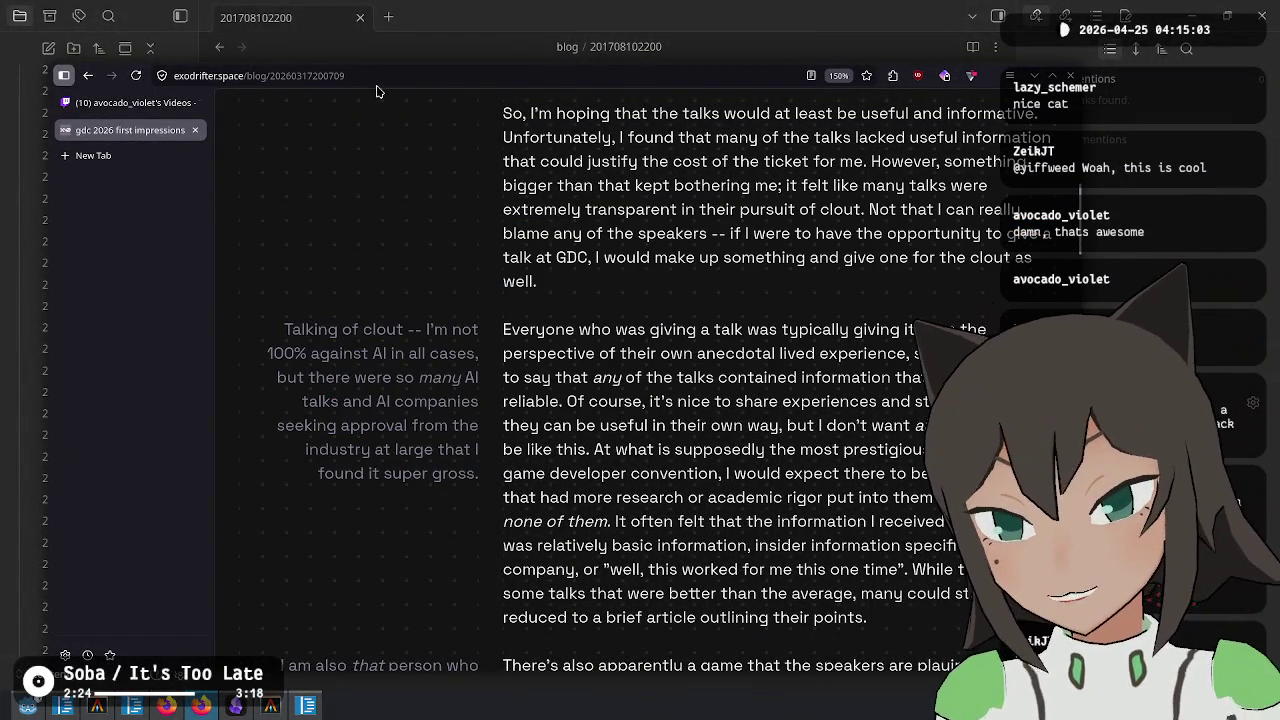
Select the blog path portion of the page address
key("ctrl+l")
key("End")
key("ctrl+shift+Left")
key("ctrl+shift+Left")
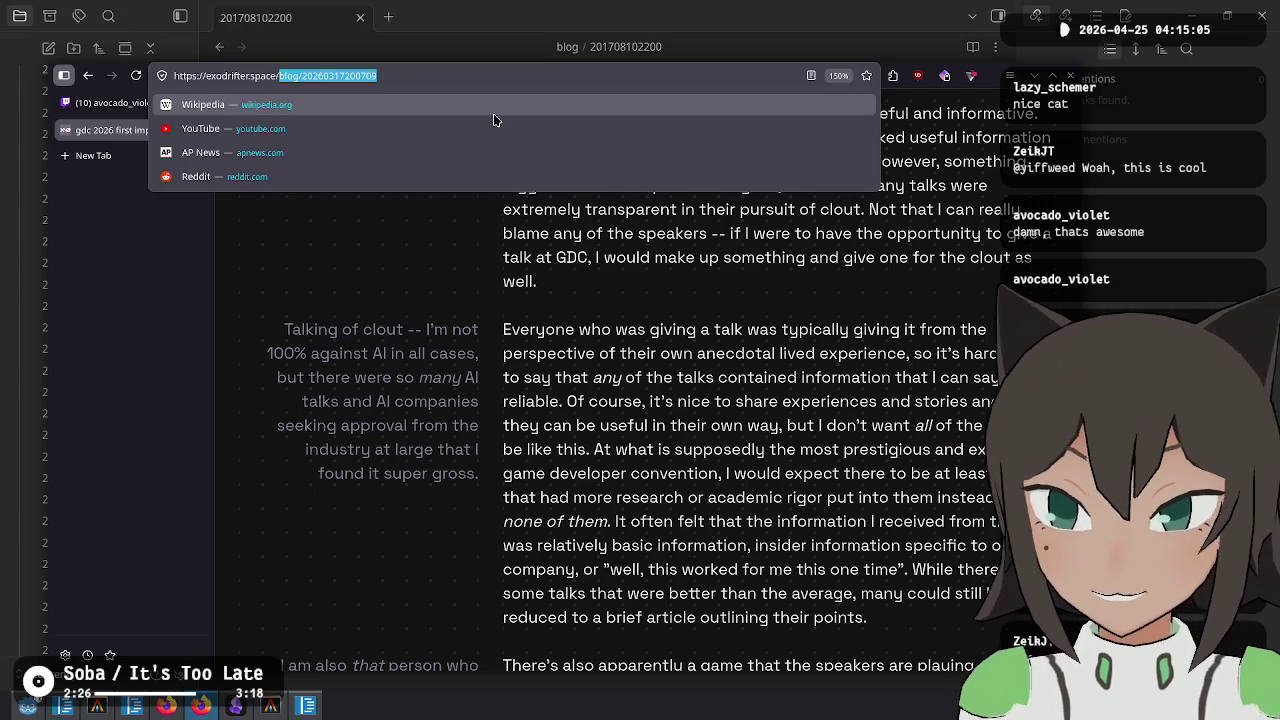
Load the site's /style.css and read through it, including the dot-grid design comment
type("style.css")
key("Return")
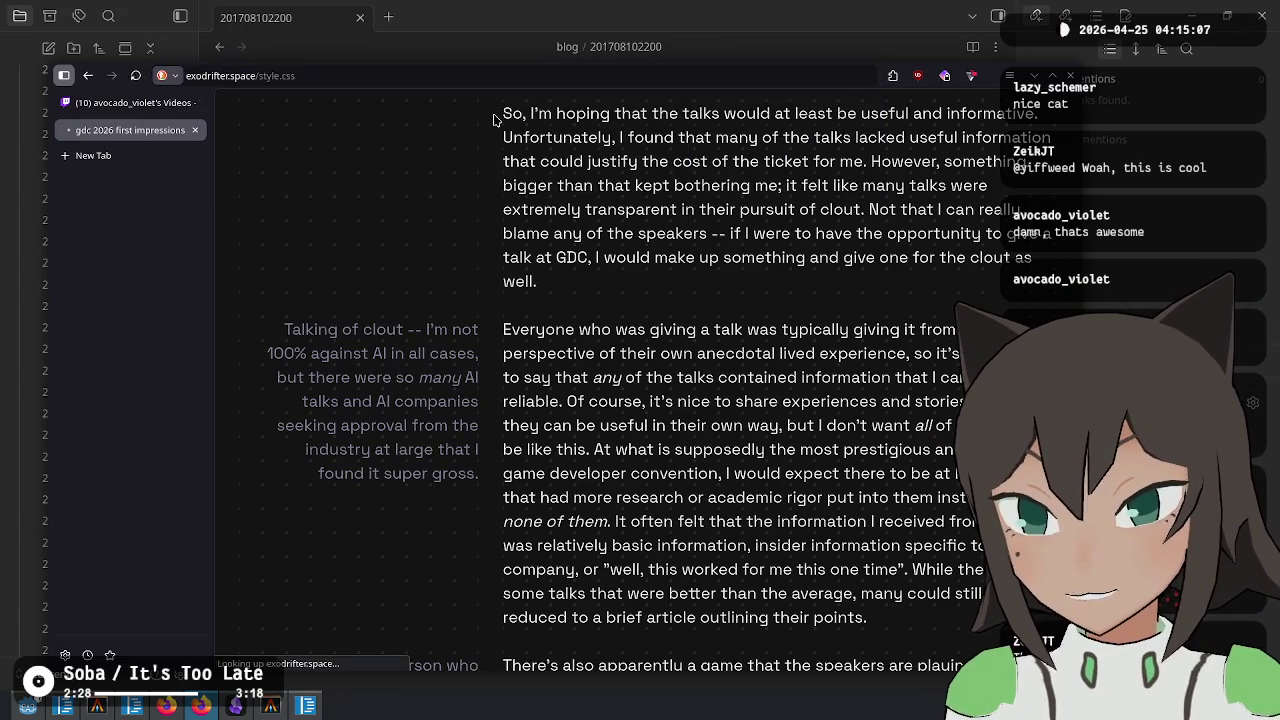
left_click_drag(248, 312, 484, 374)
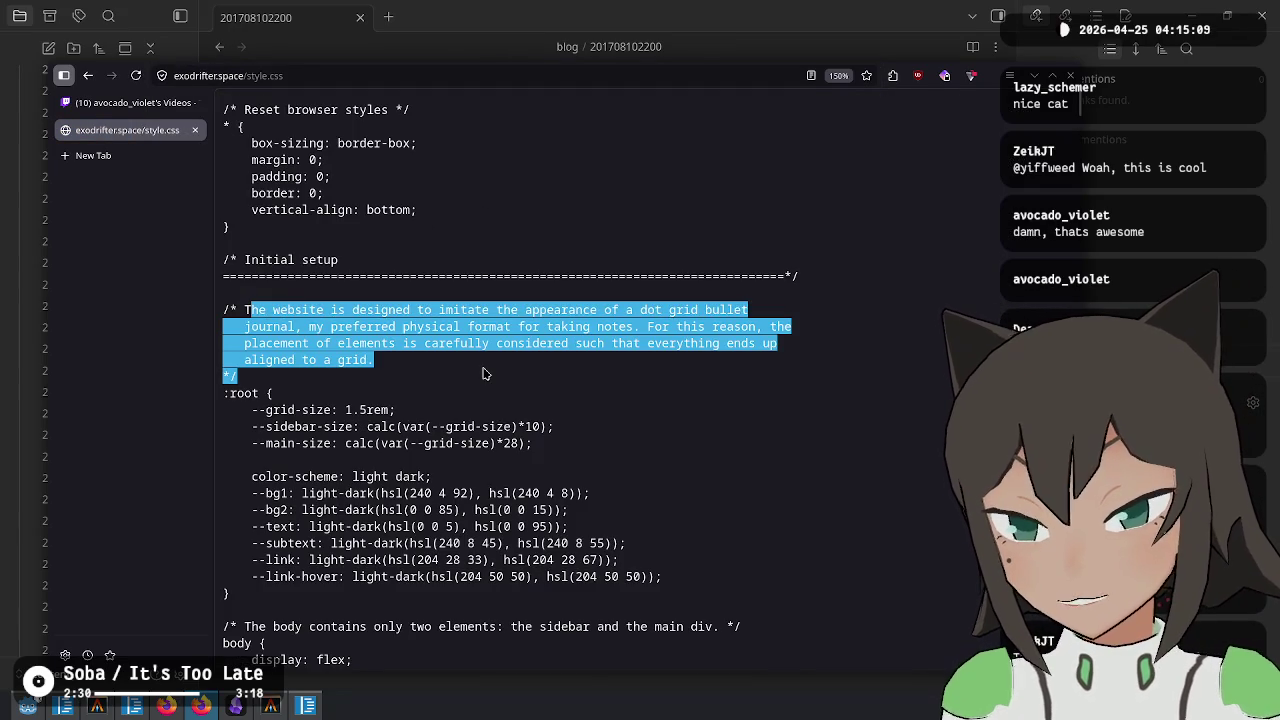
left_click(250, 309)
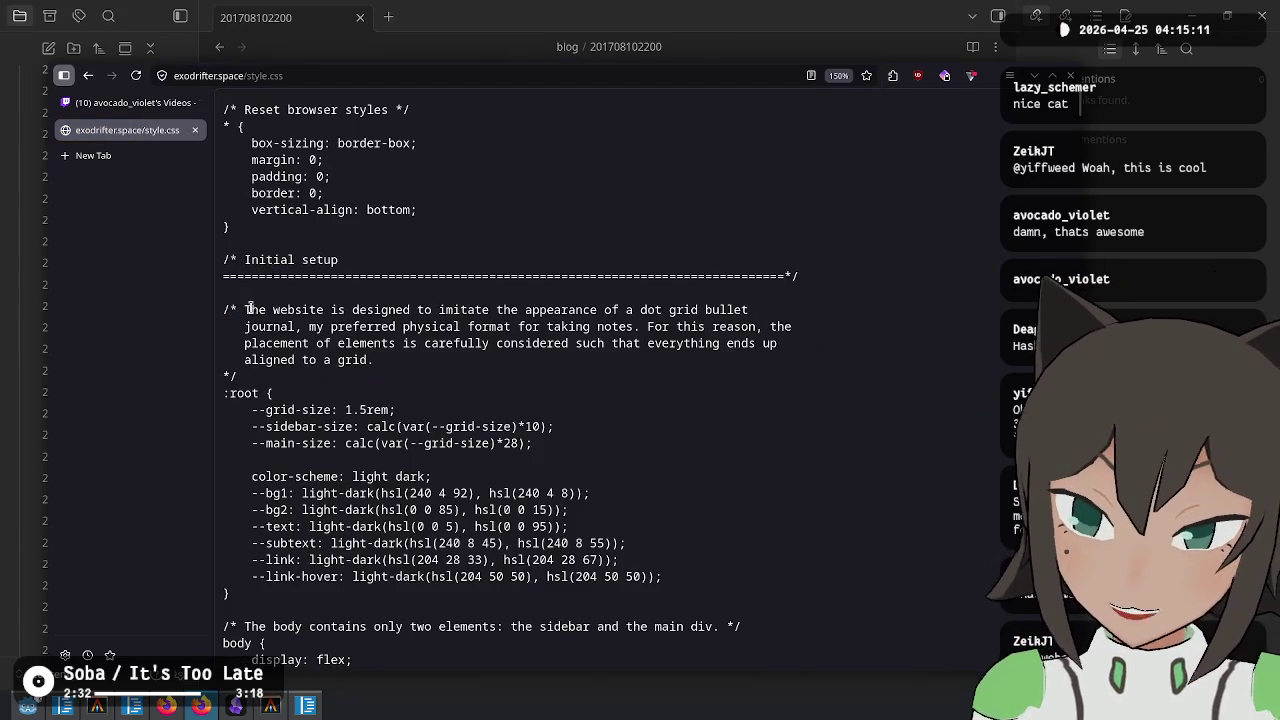
left_click_drag(241, 306, 460, 364)
scroll(460, 364, "down", 5)
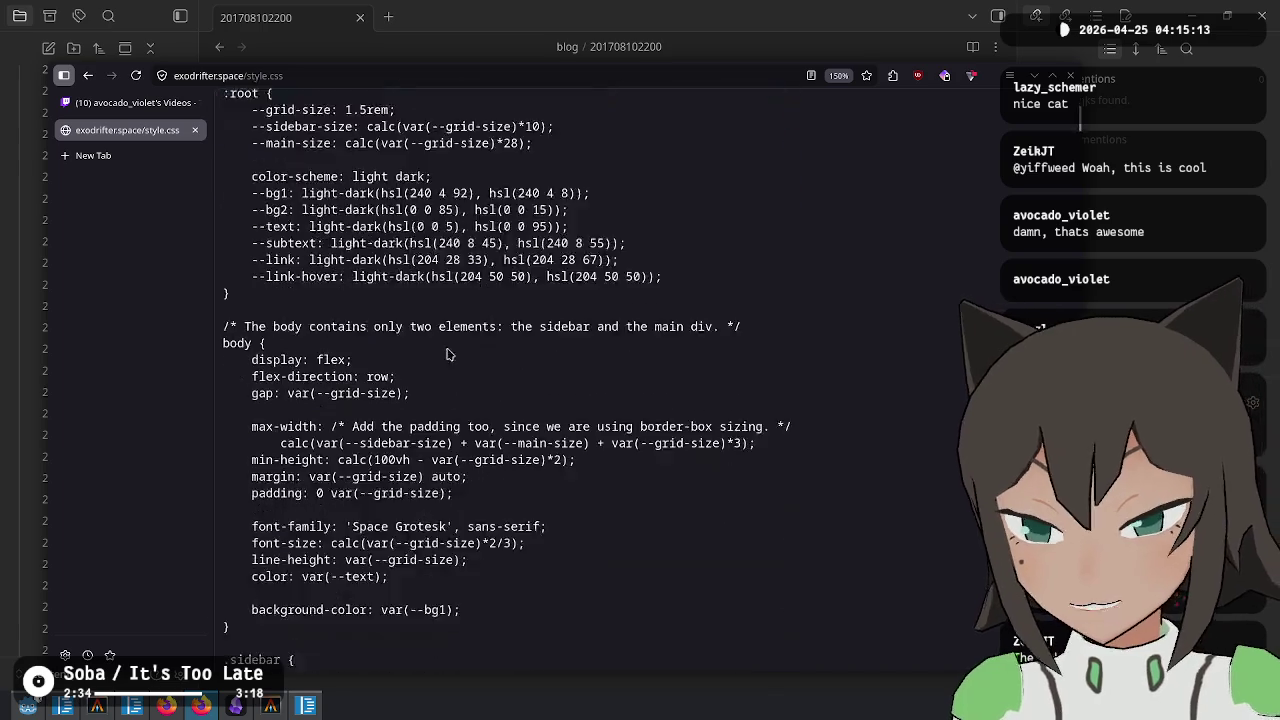
mouse_move(245, 232)
left_mouse_down()
mouse_move(623, 229)
mouse_move(266, 247)
left_mouse_up()
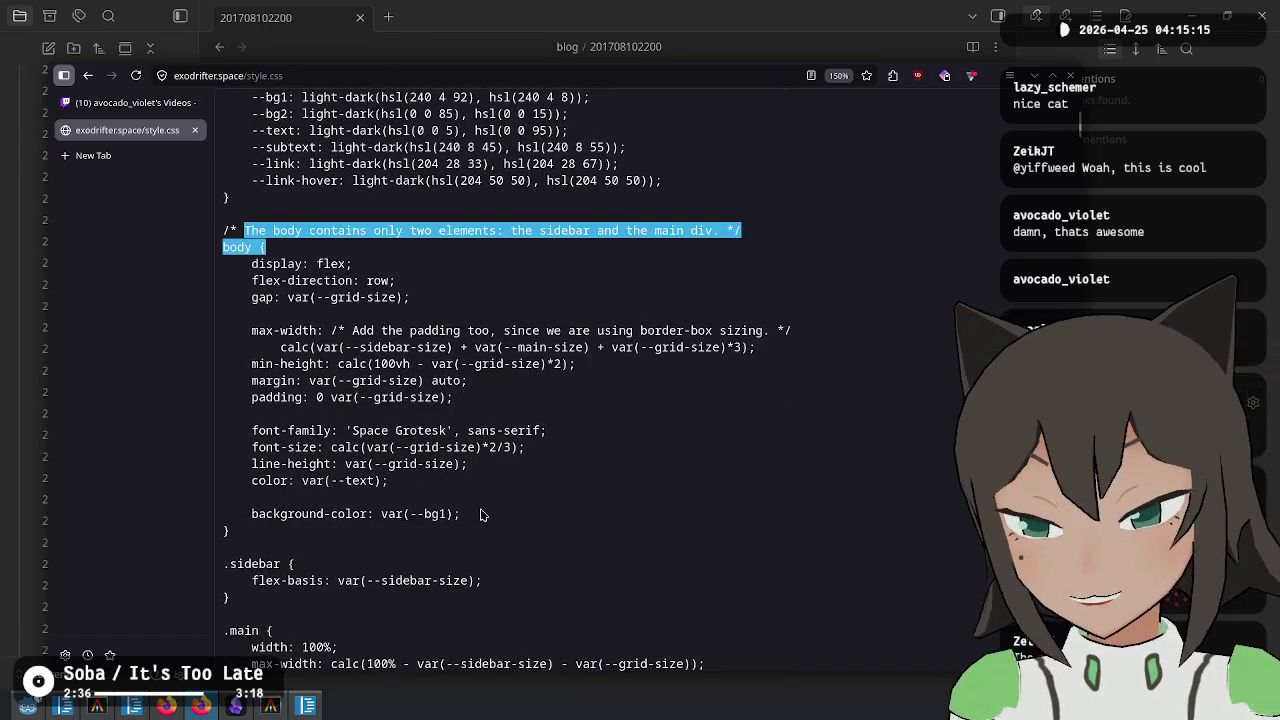
scroll(560, 415, "down", 5)
scroll(618, 406, "down", 15)
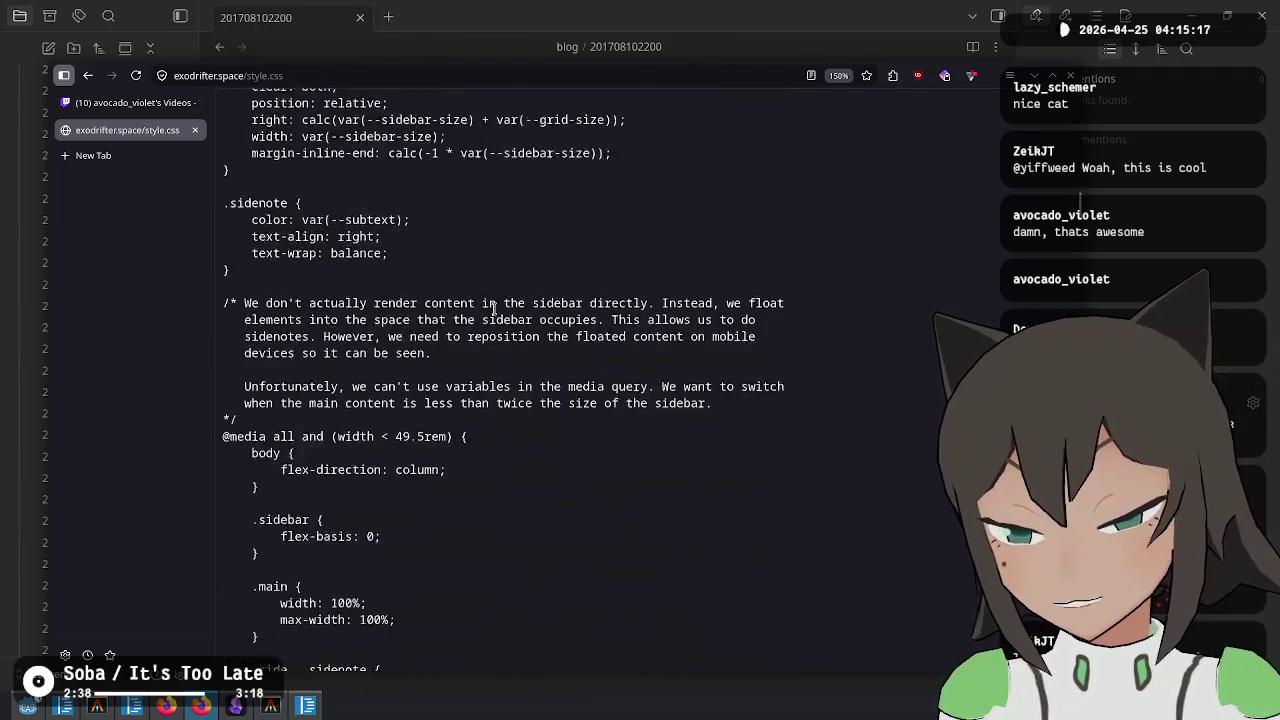
Return to the GDC post, reset the zoom to default, and close that tab
left_click(86, 78)
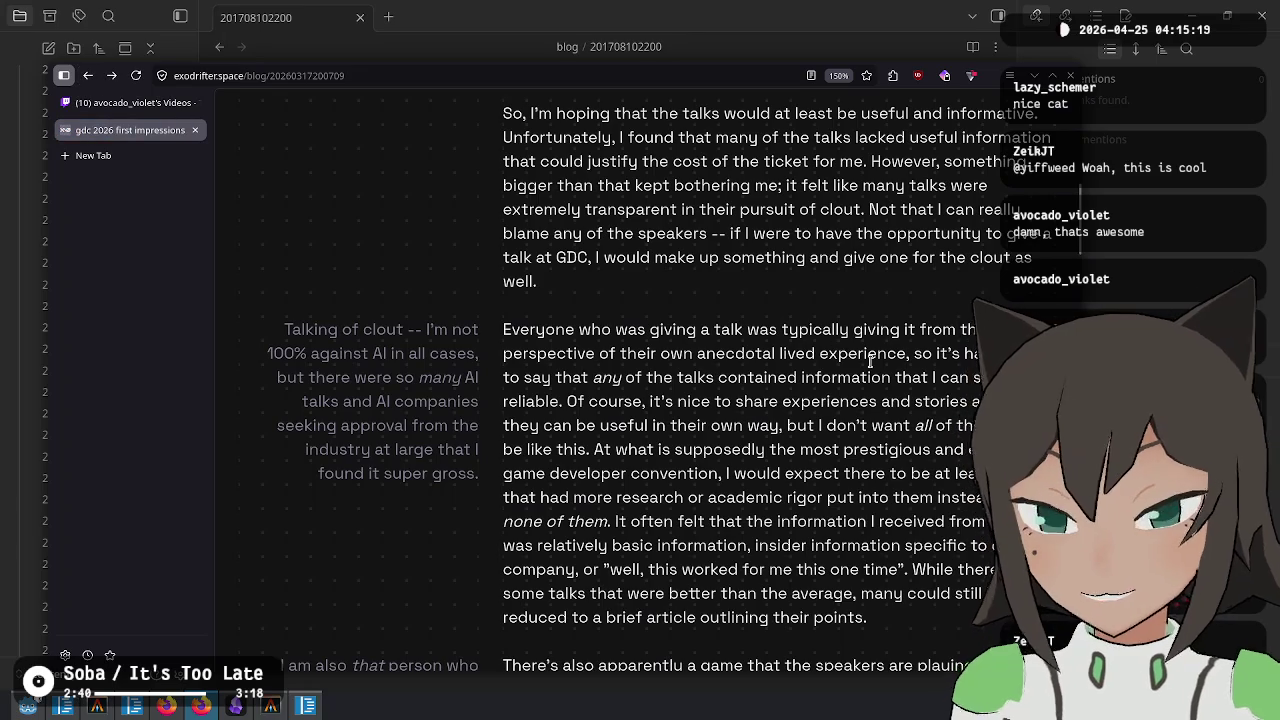
key("ctrl+0")
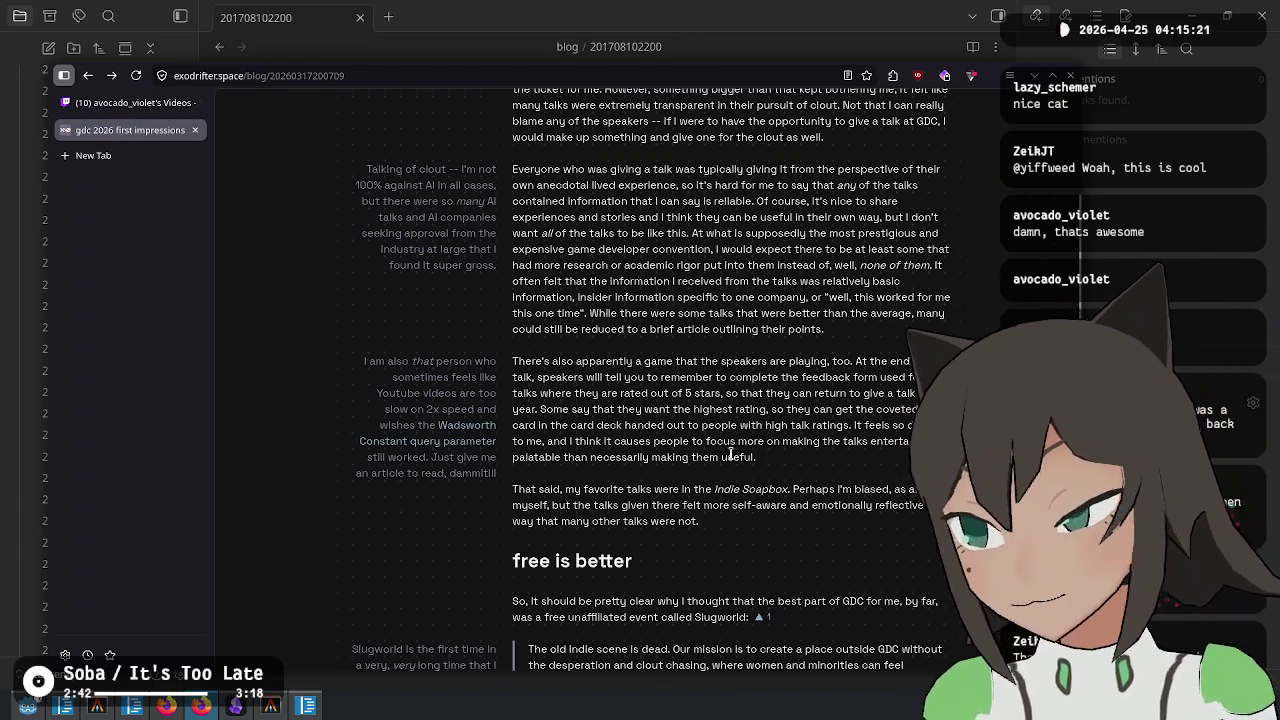
scroll(731, 458, "up", 10)
key("ctrl+w")
Open the Bayesian Classifiers highlight video and come back to the channel's Videos list
scroll(597, 296, "down", 5)
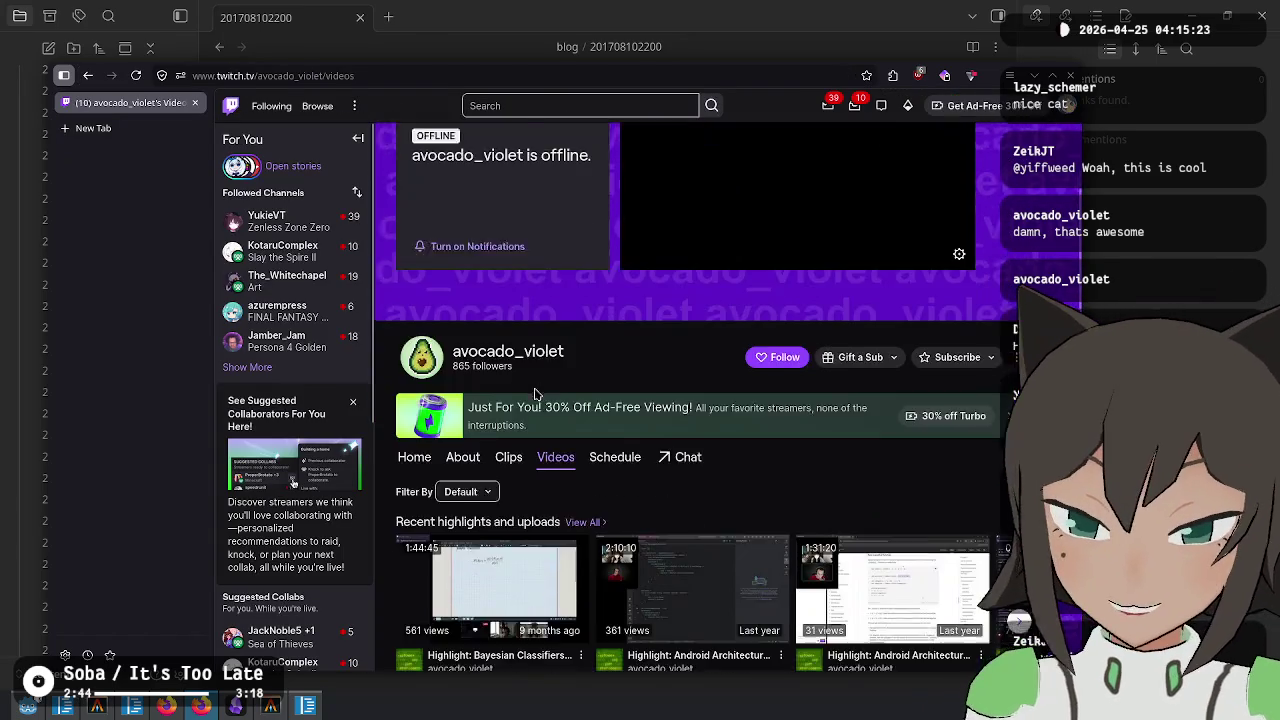
scroll(523, 386, "down", 1)
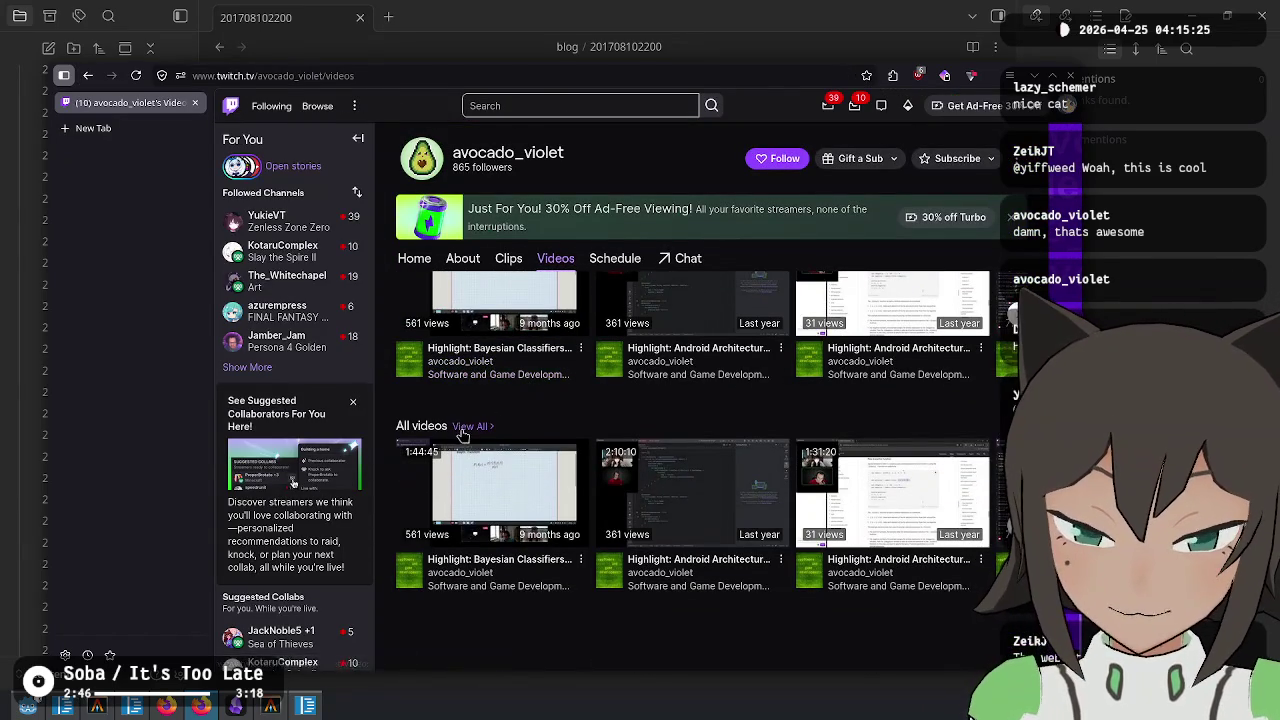
left_click(487, 562)
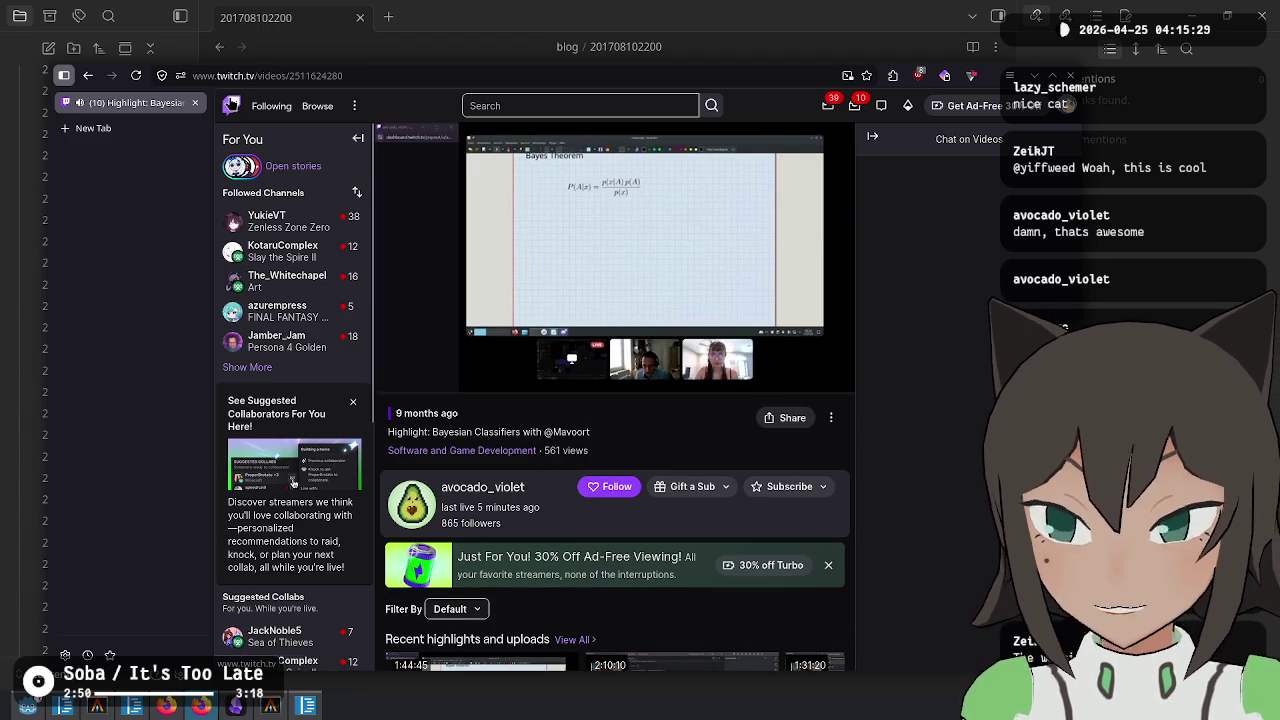
key("alt+Left")
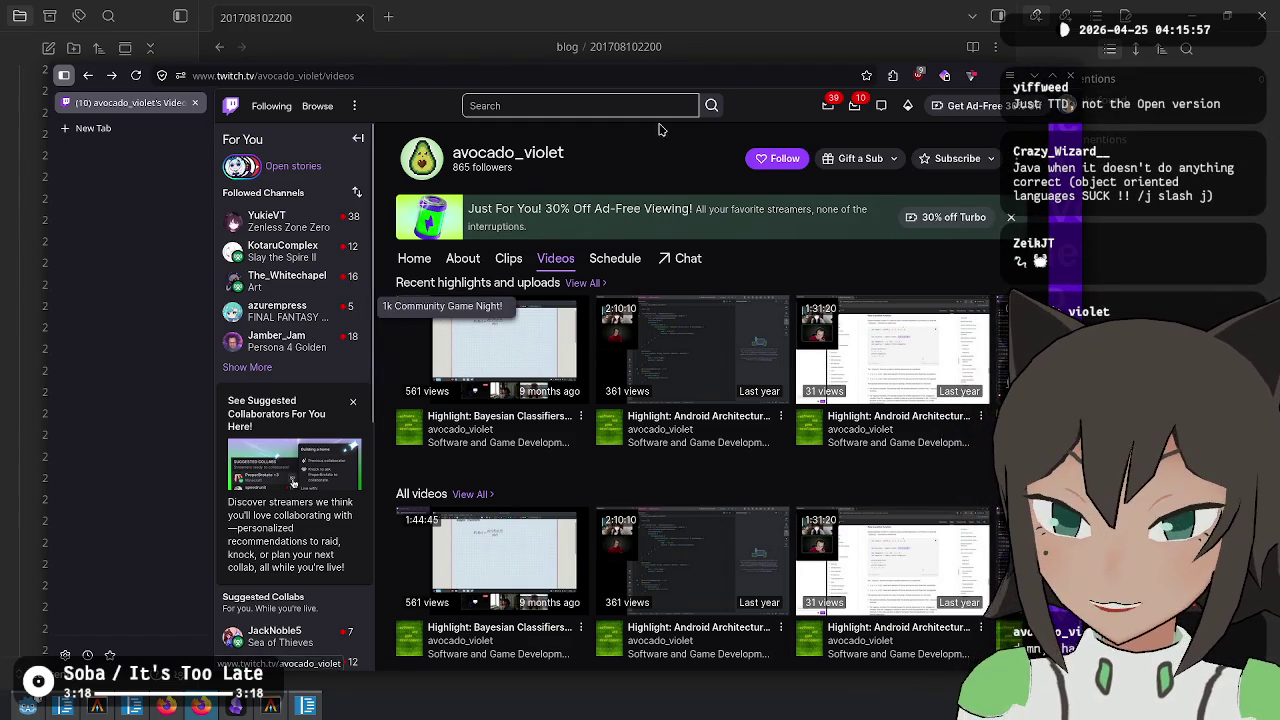
Follow the channel and select the current page address for replacement
scroll(470, 315, "up", 3)
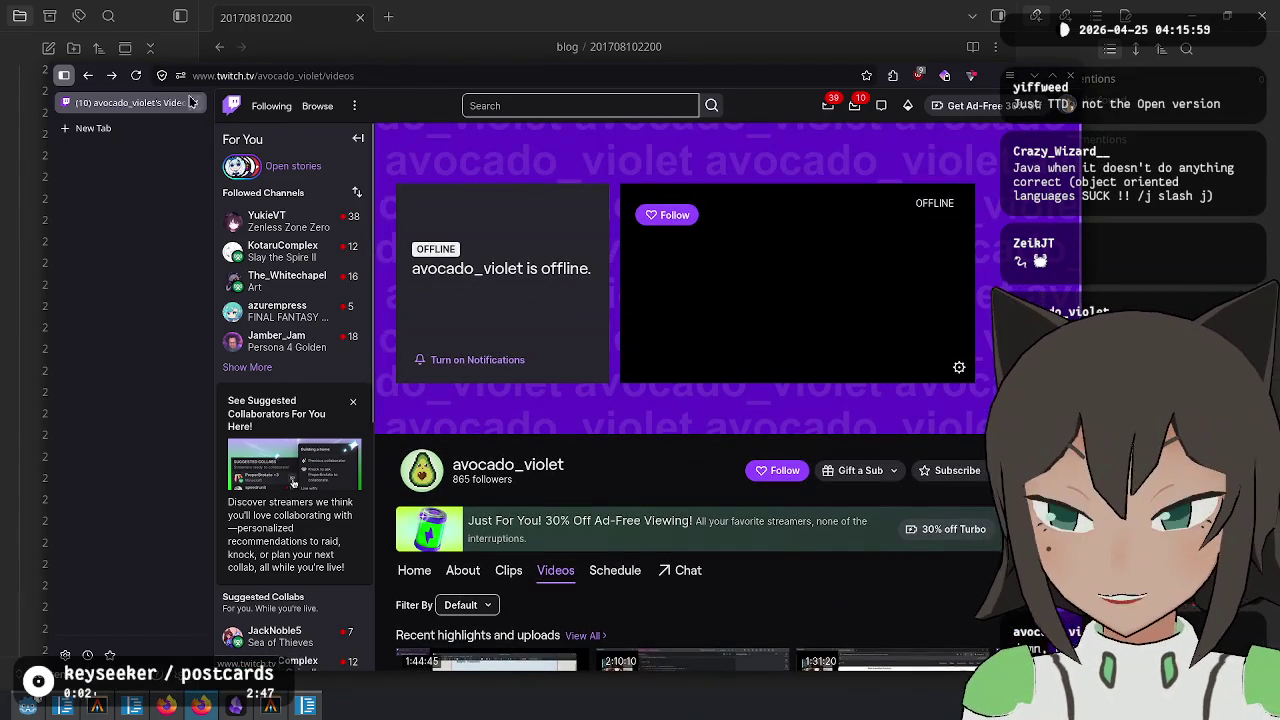
left_click(791, 477)
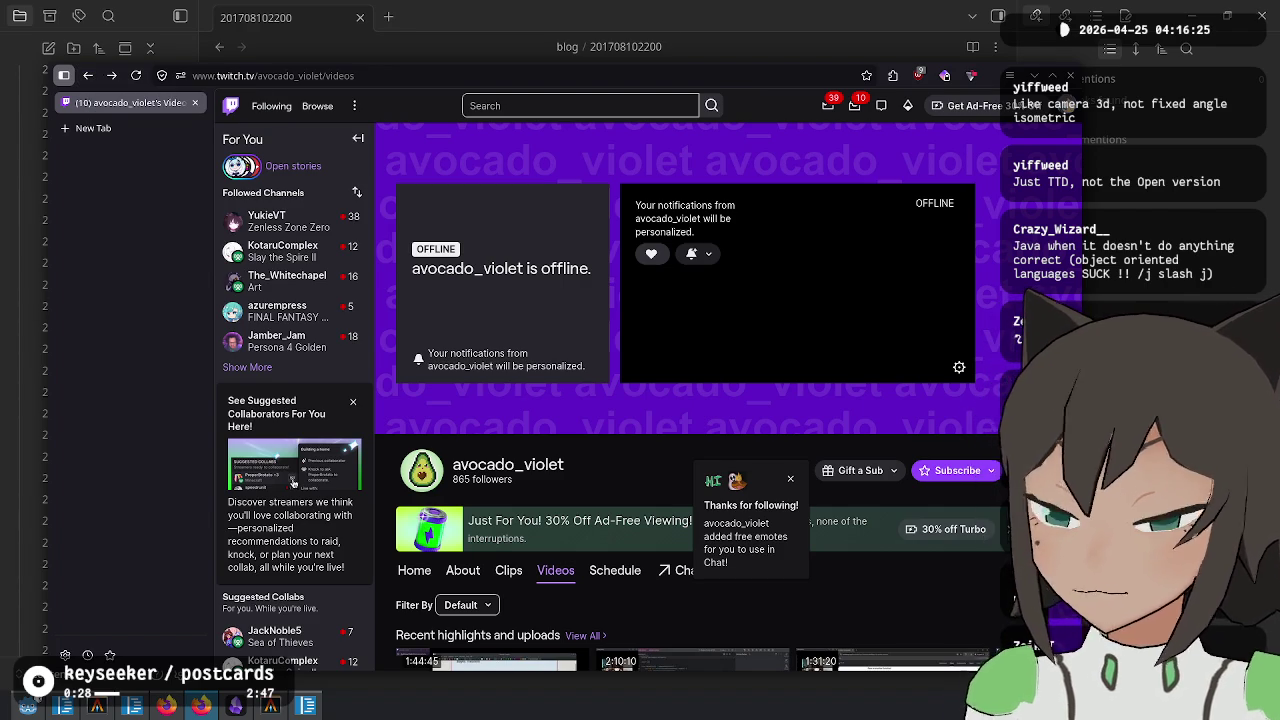
left_click(472, 84)
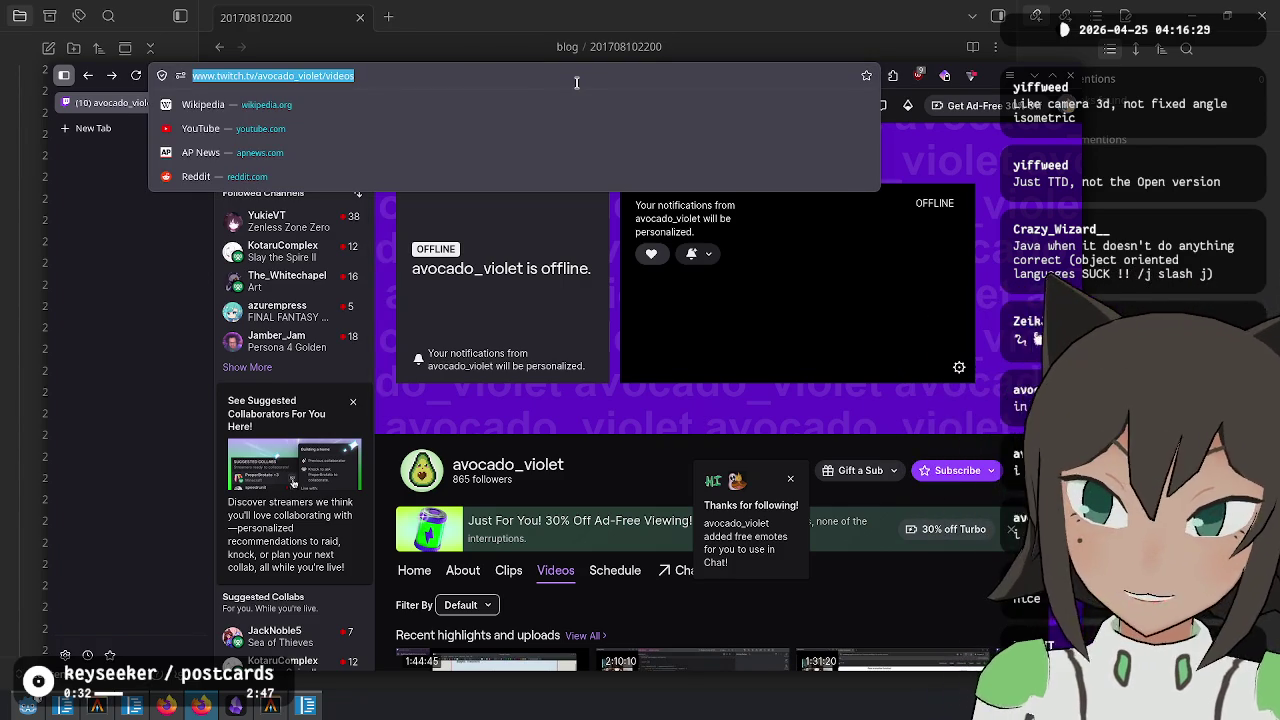
type("wiki ttd")
Search DuckDuckGo for 'wiki transportation tycoon deluxe' and open the Transport Tycoon Wikipedia article
key("Return")
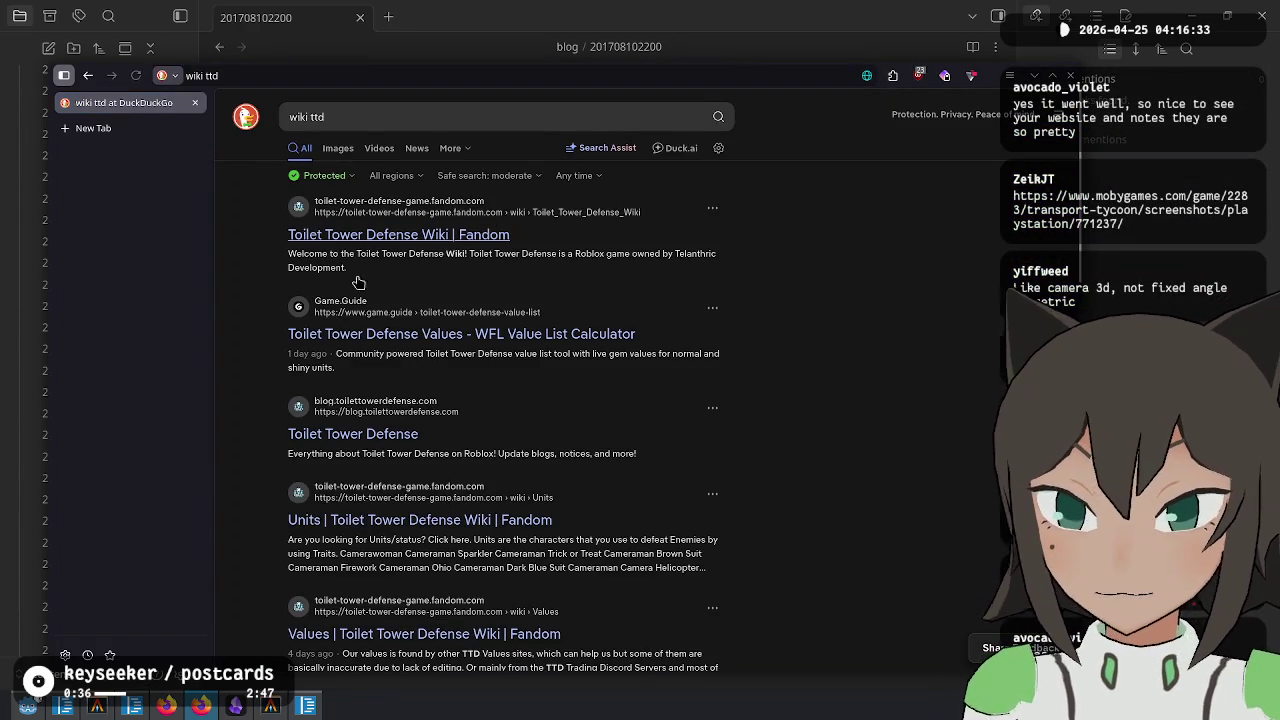
left_click(330, 116)
key("BackSpace")
key("BackSpace")
key("BackSpace")
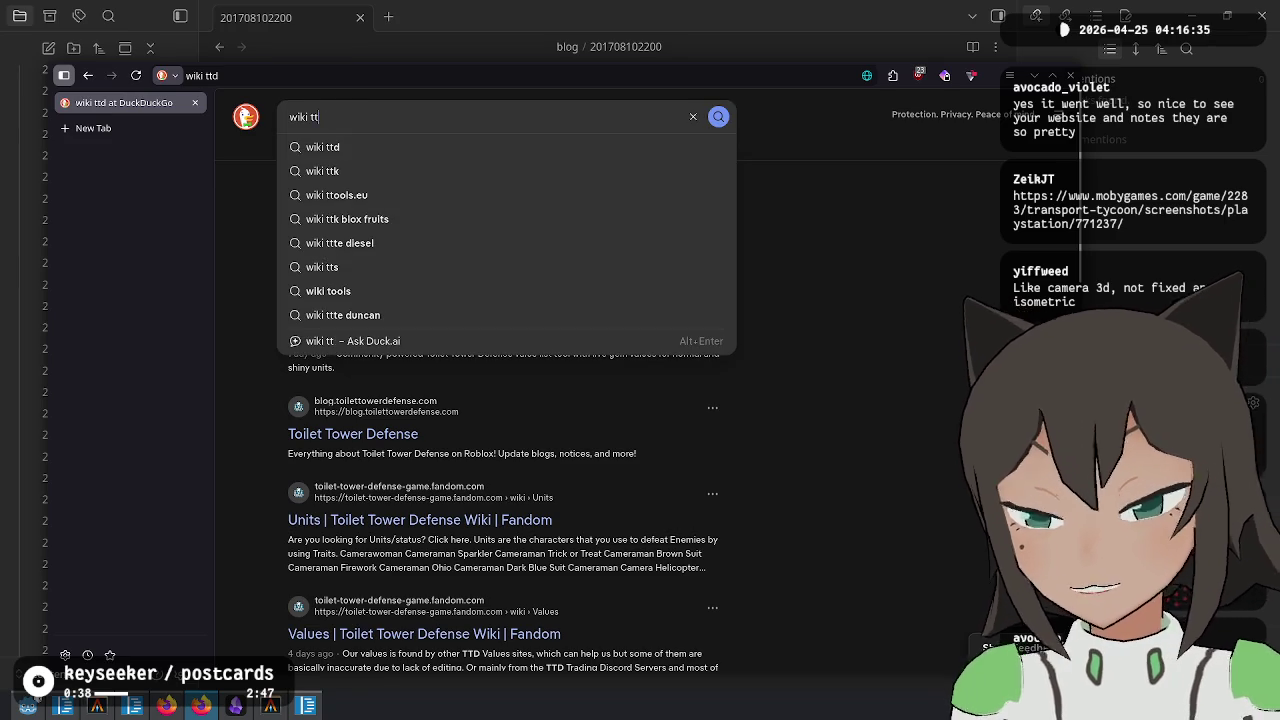
type("transpo")
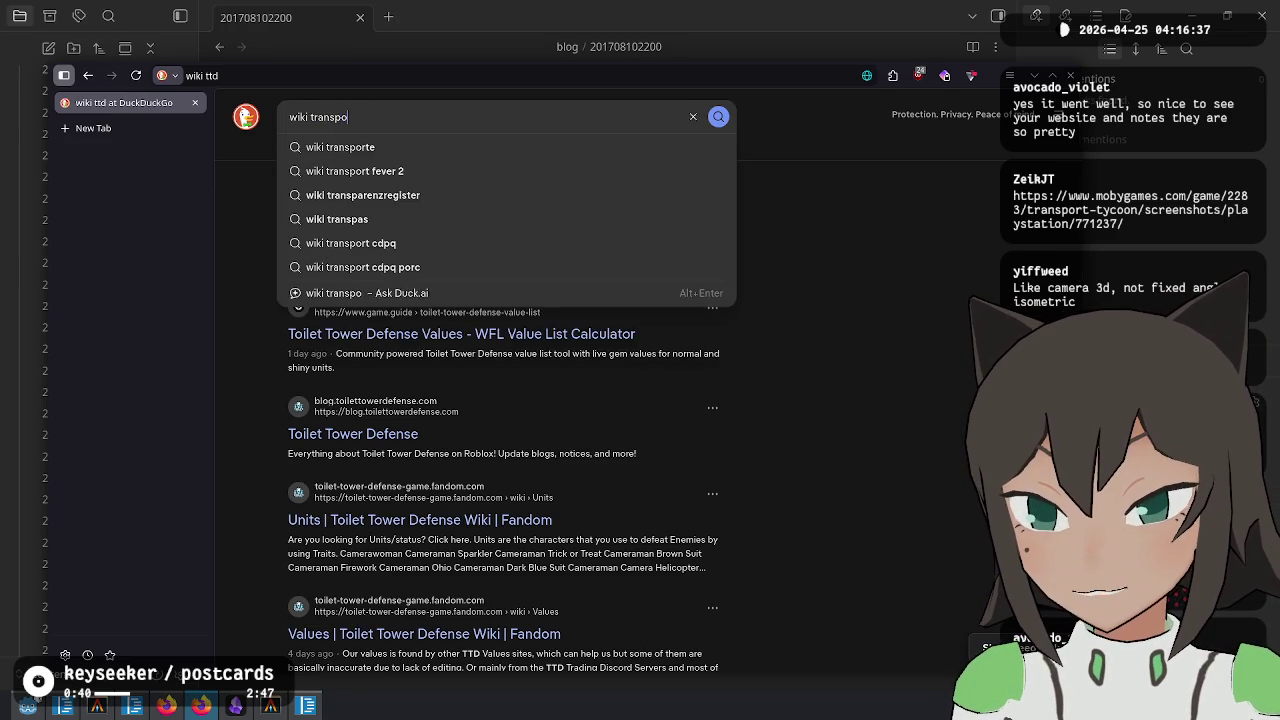
type("rtatio")
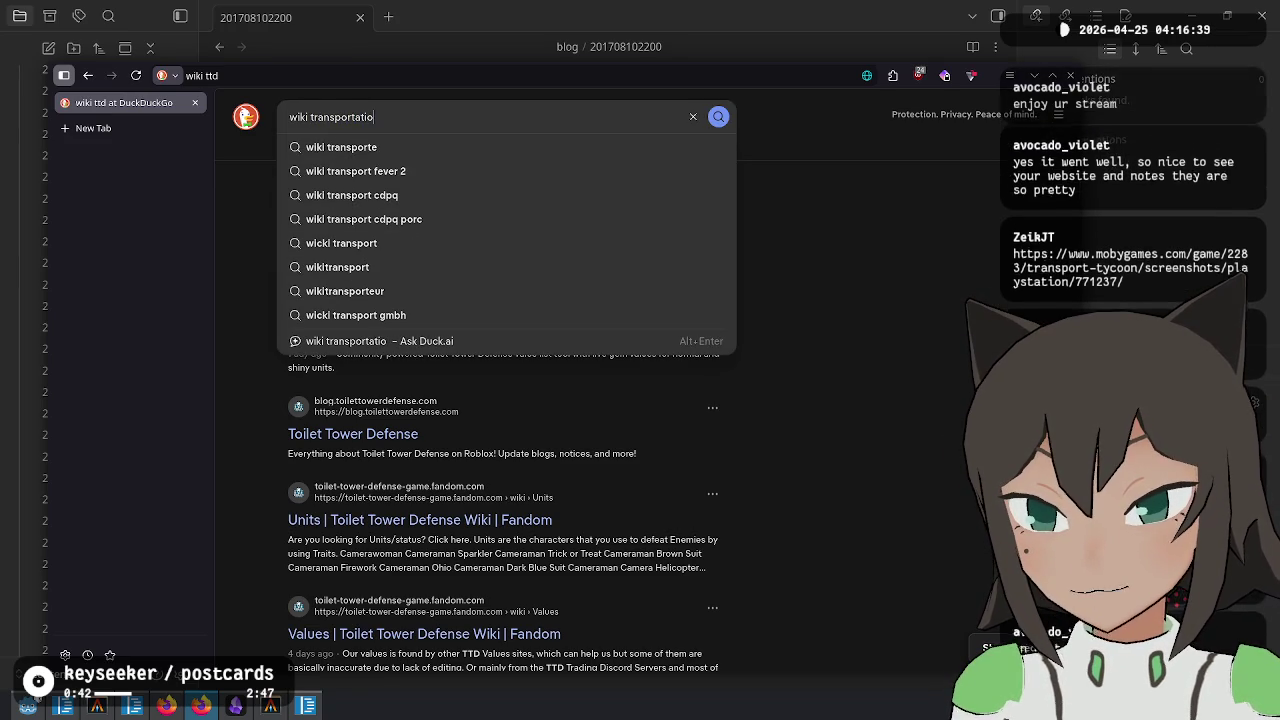
type("n tycoon deluxe")
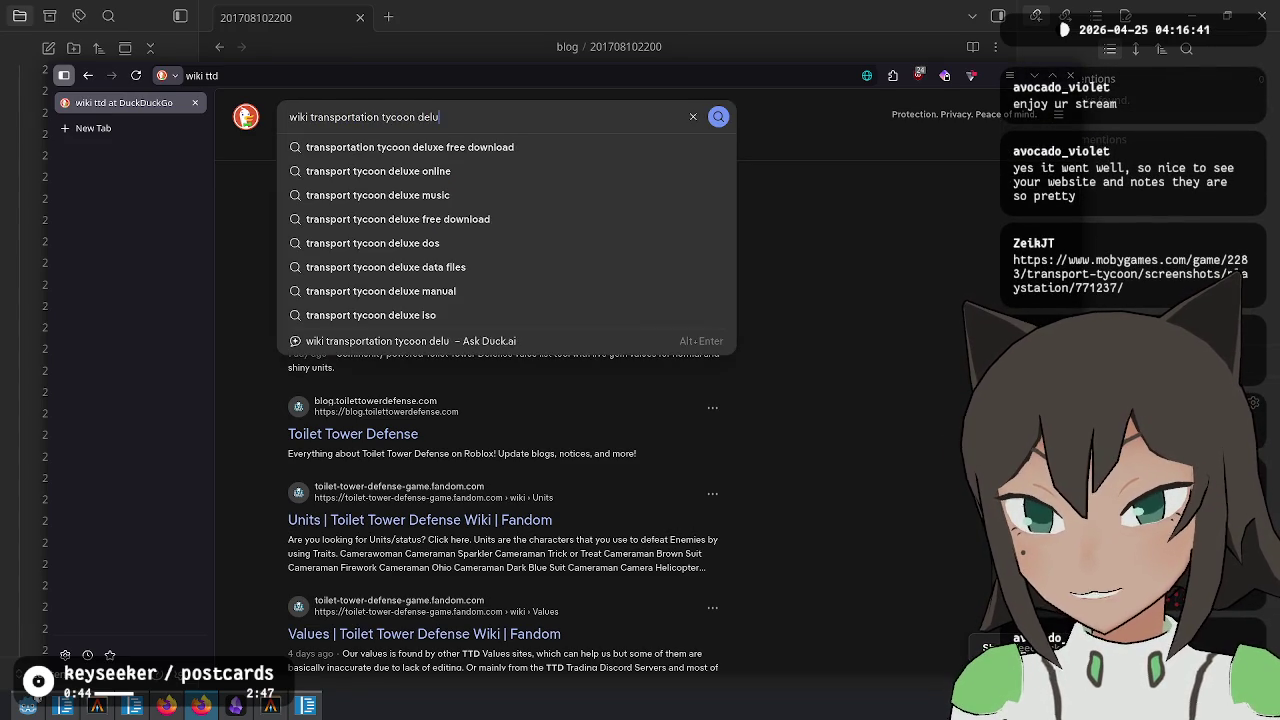
key("Return")
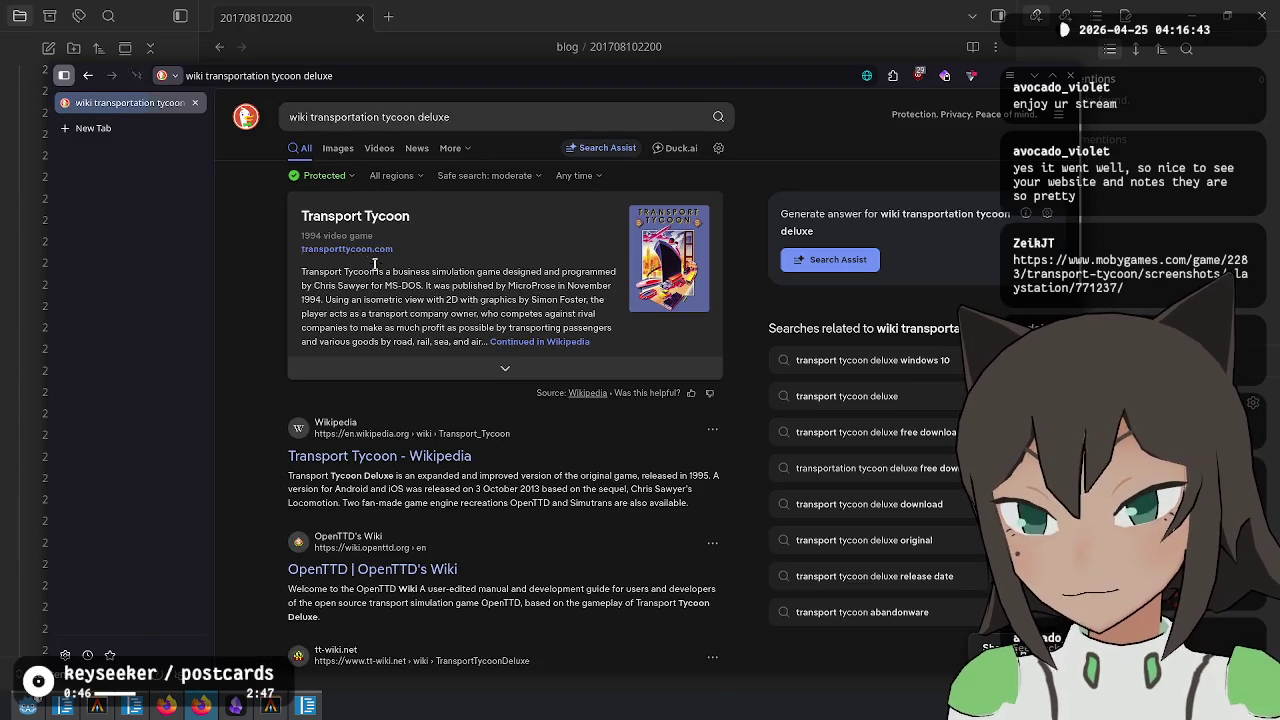
left_click(428, 455)
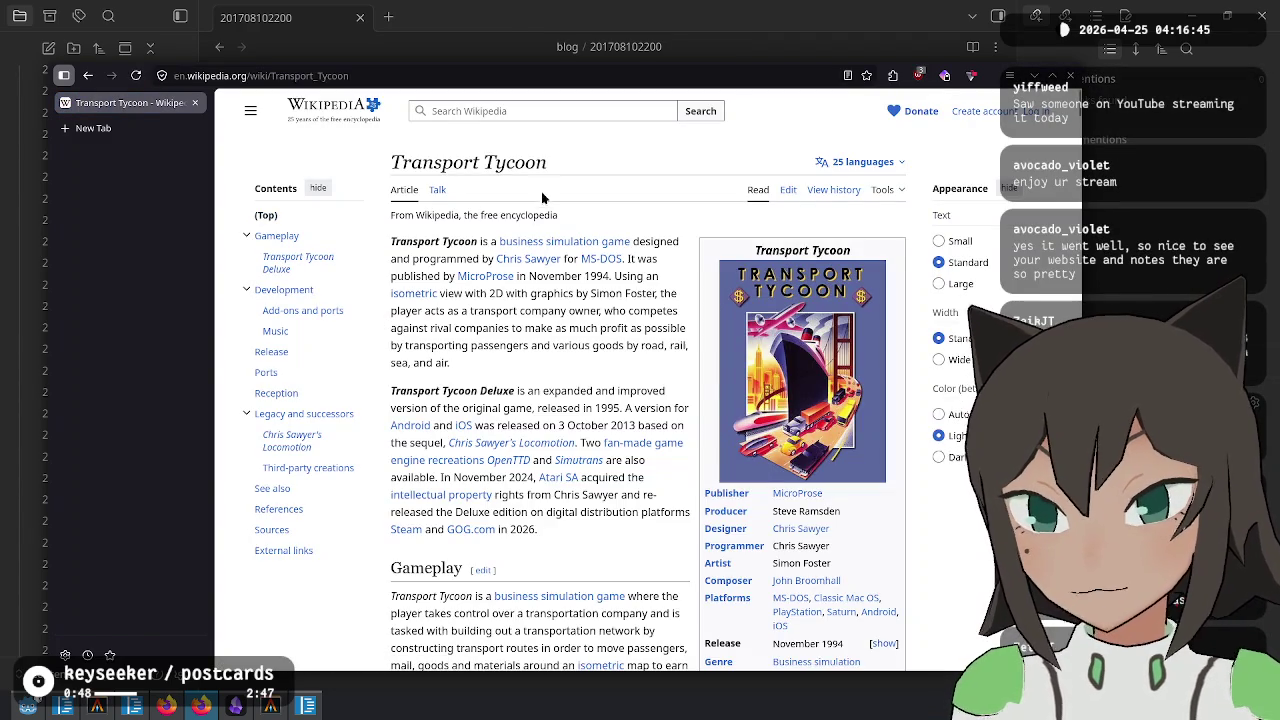
mouse_move(543, 258)
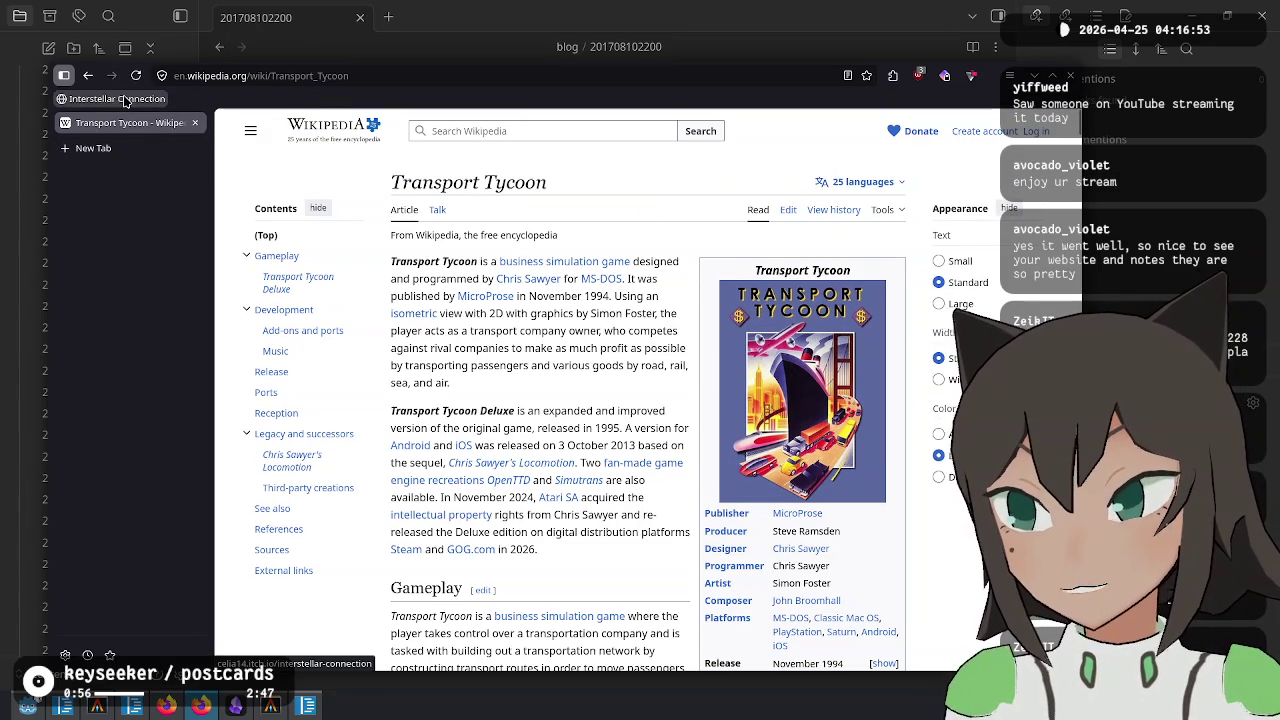
right_click(283, 99)
Begin a bookmark named 'wiki' in Other Bookmarks, then cancel it and close the Library
left_click(348, 240)
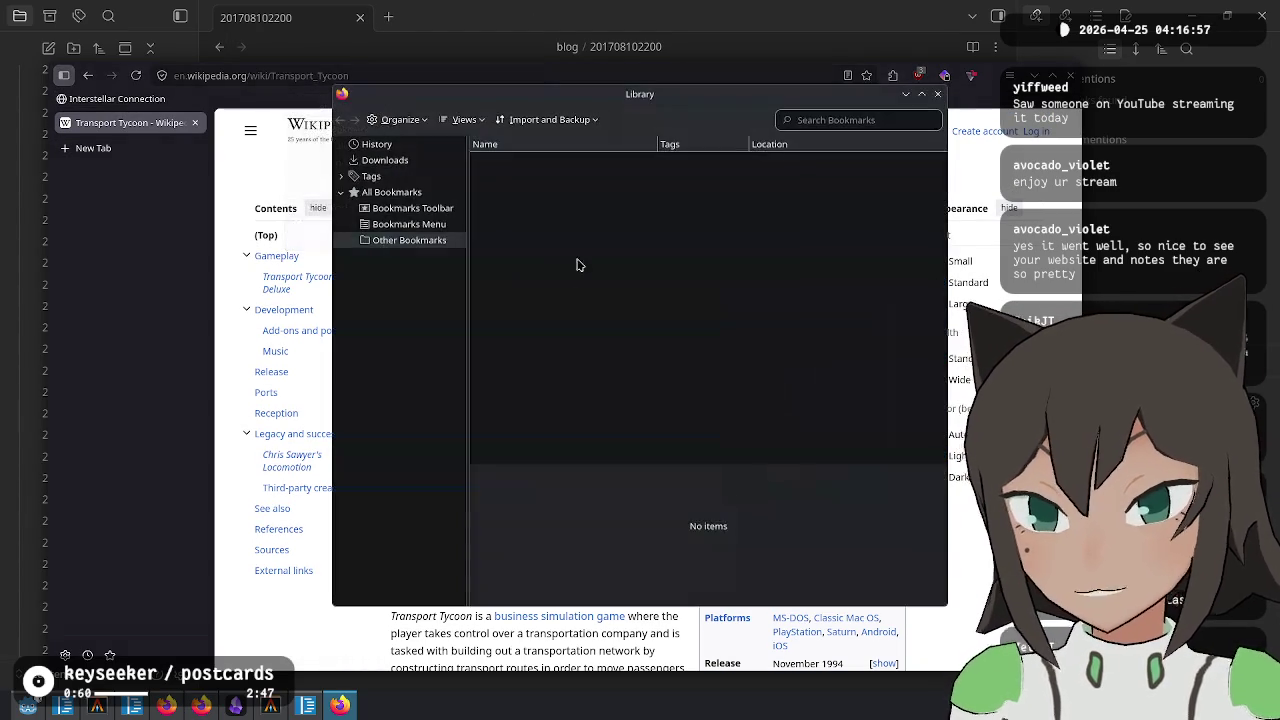
right_click(428, 242)
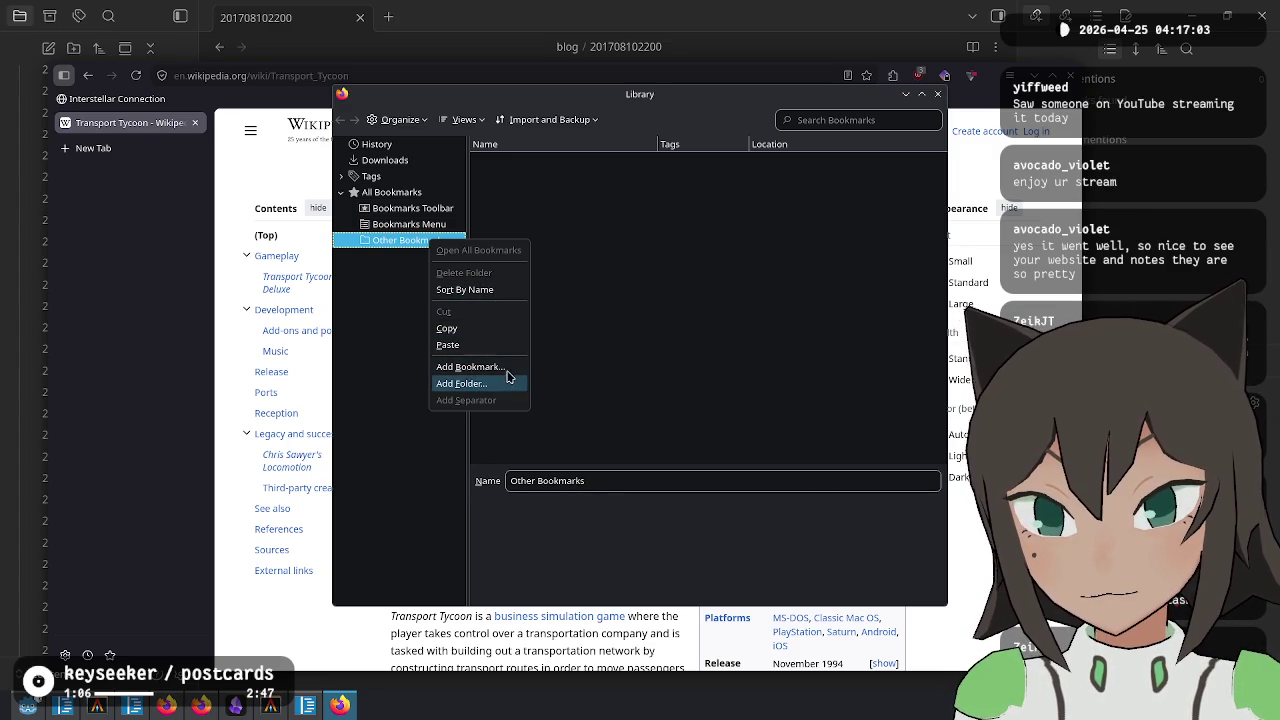
left_click(470, 366)
type("wiki")
key("Tab")
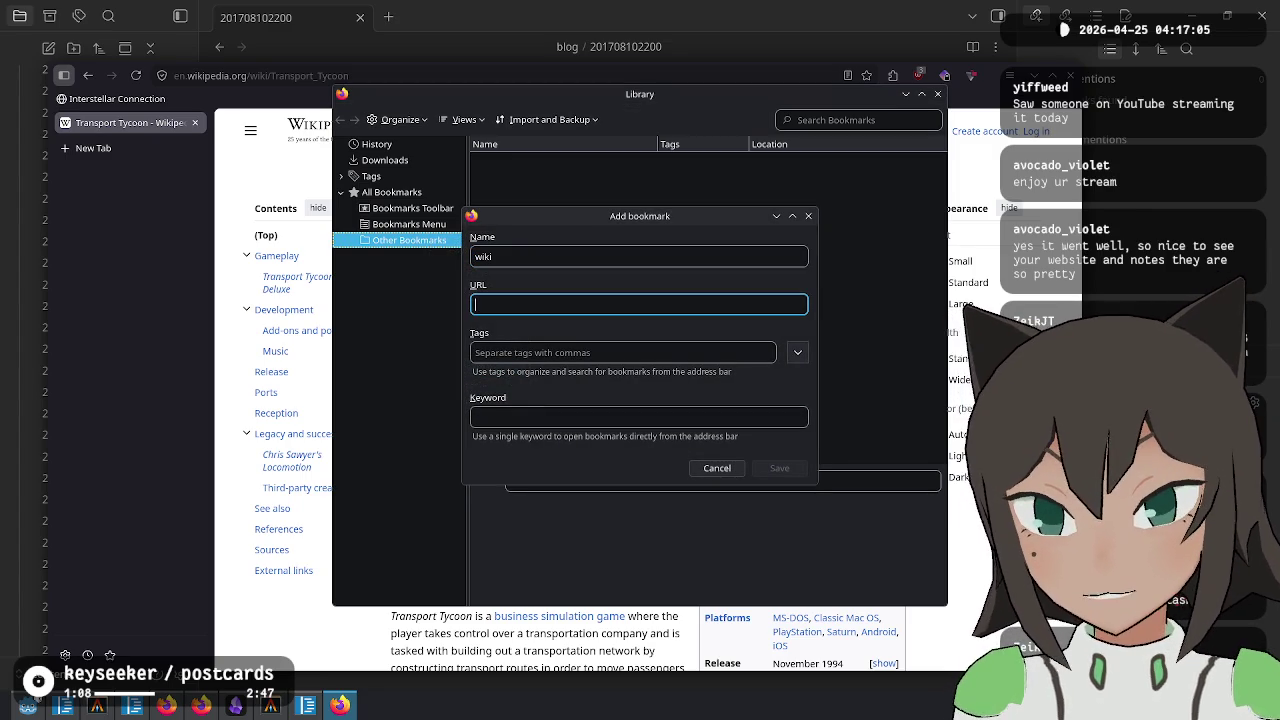
key("Escape")
left_click(937, 94)
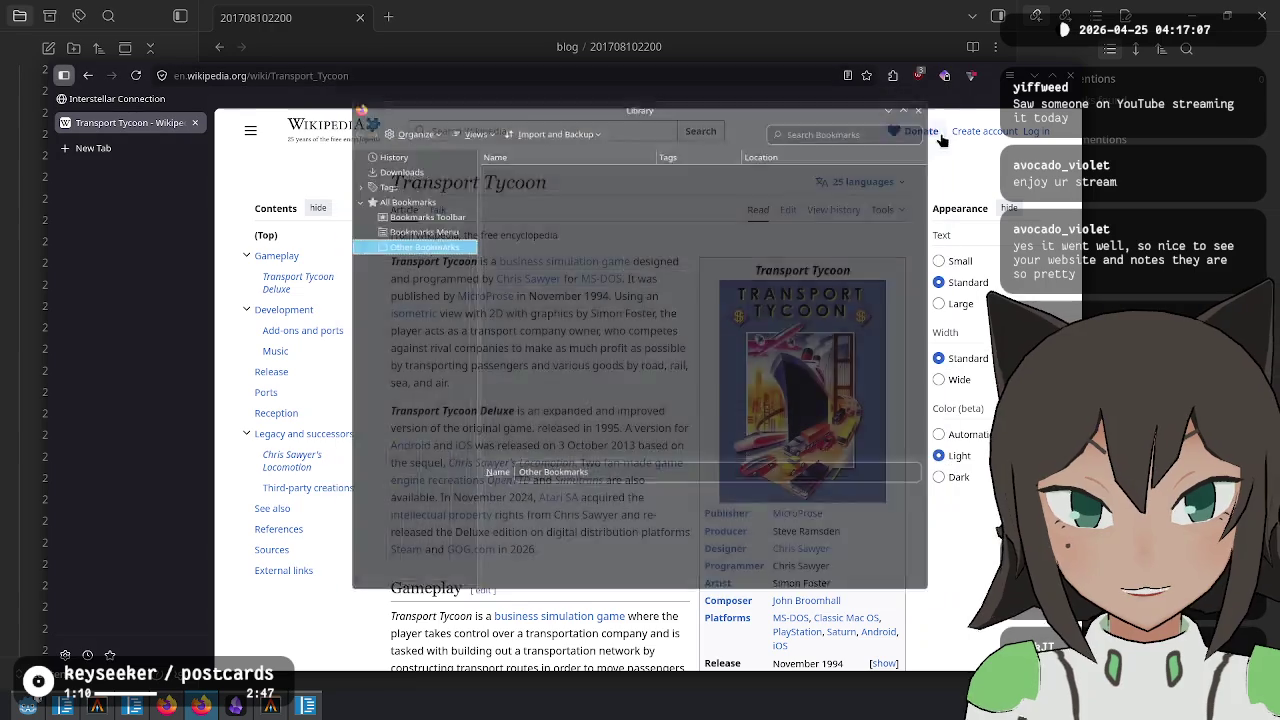
Add Wikipedia's search field as a browser search engine with keyword 'wiki'
left_click(546, 131)
right_click(546, 132)
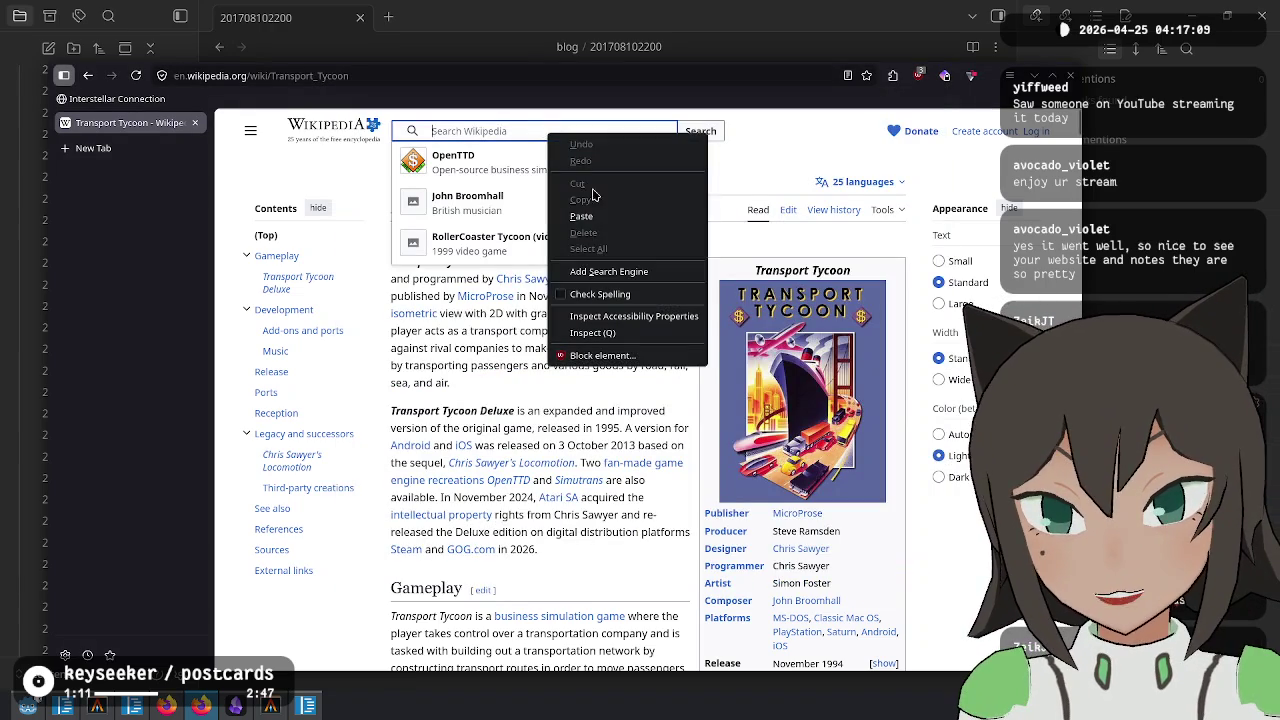
left_click(641, 283)
left_click(466, 224)
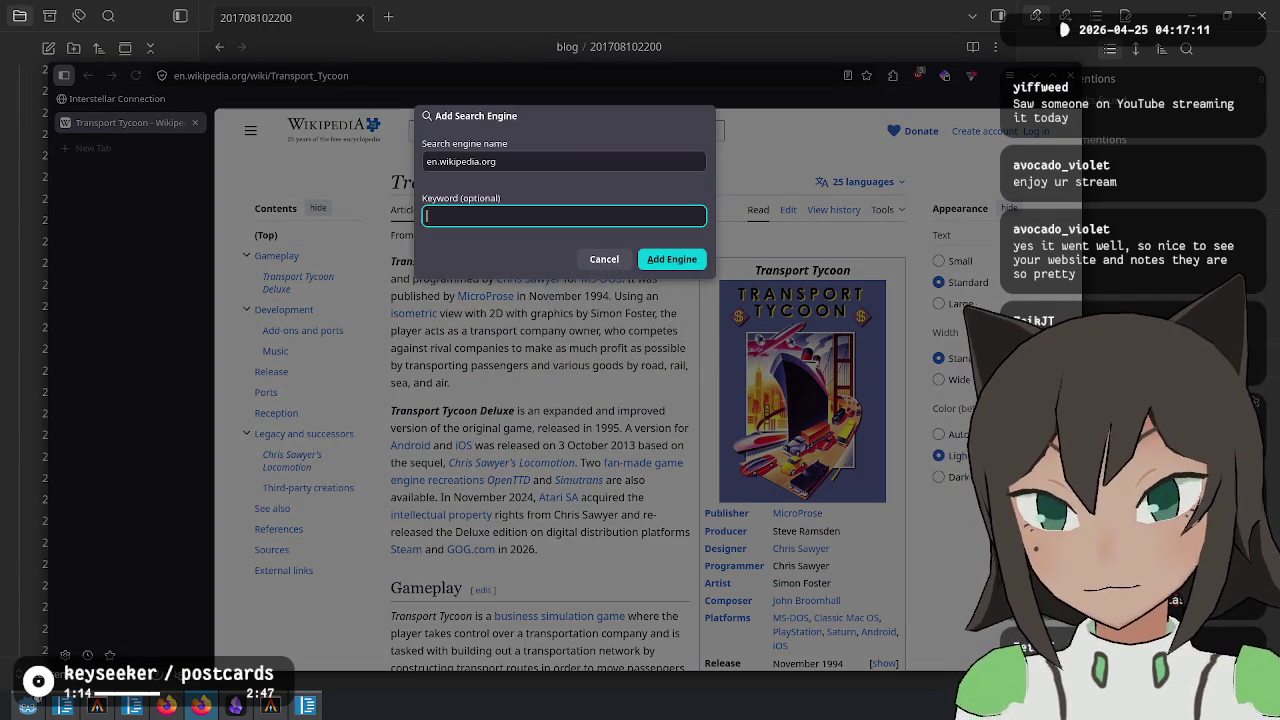
type("wiki")
key("Return")
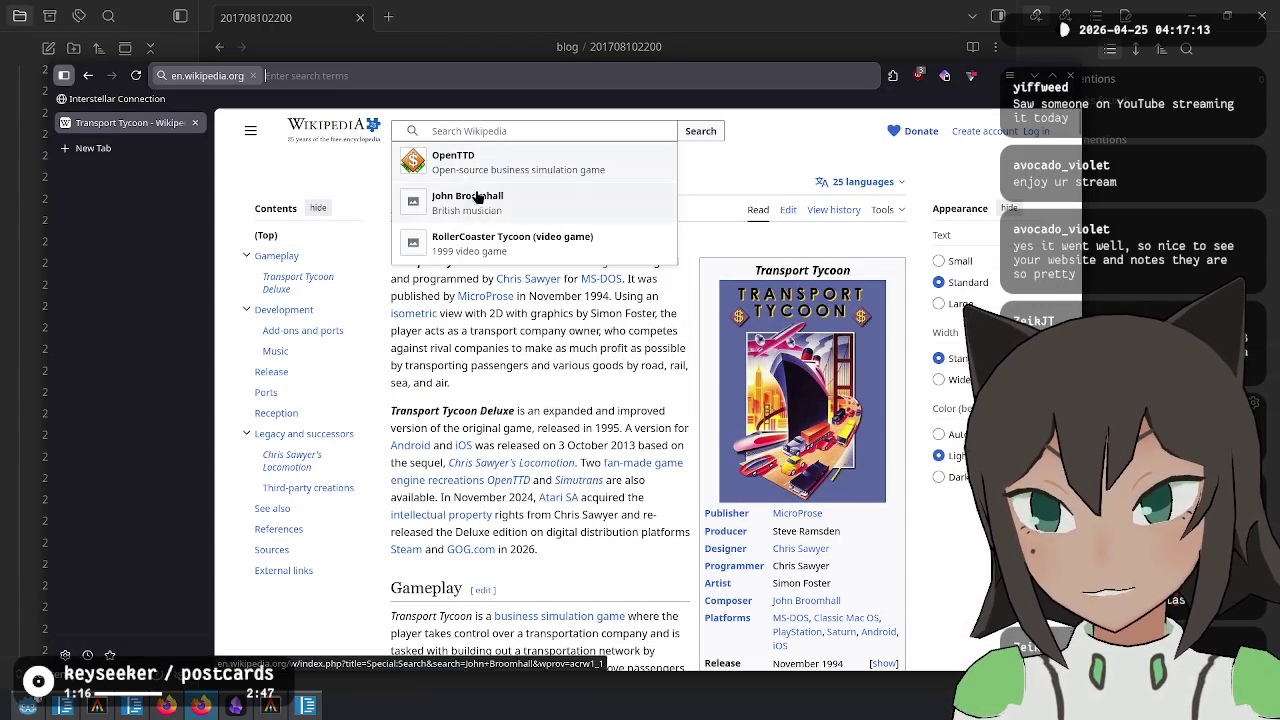
In the address bar, discard 'wiki open tower def' and type a 'transport tycoon' search
key("ctrl+l")
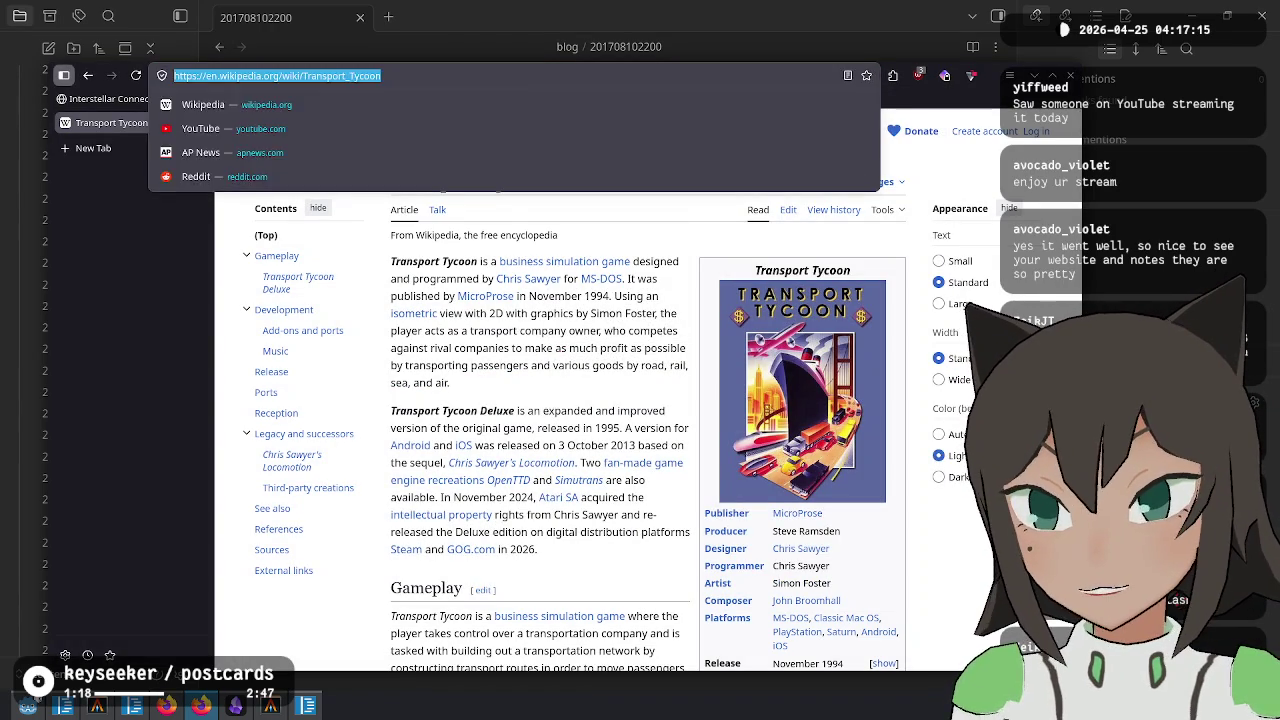
type("wiki o")
type("pen")
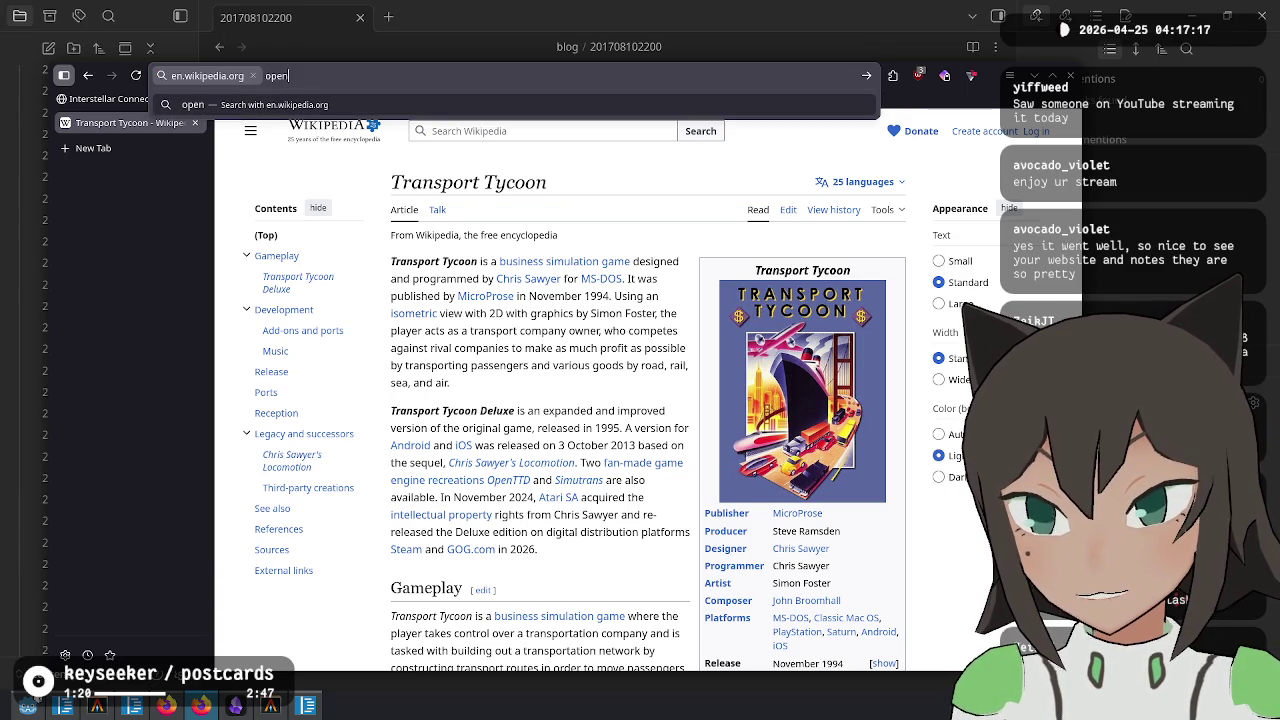
type(" tower def")
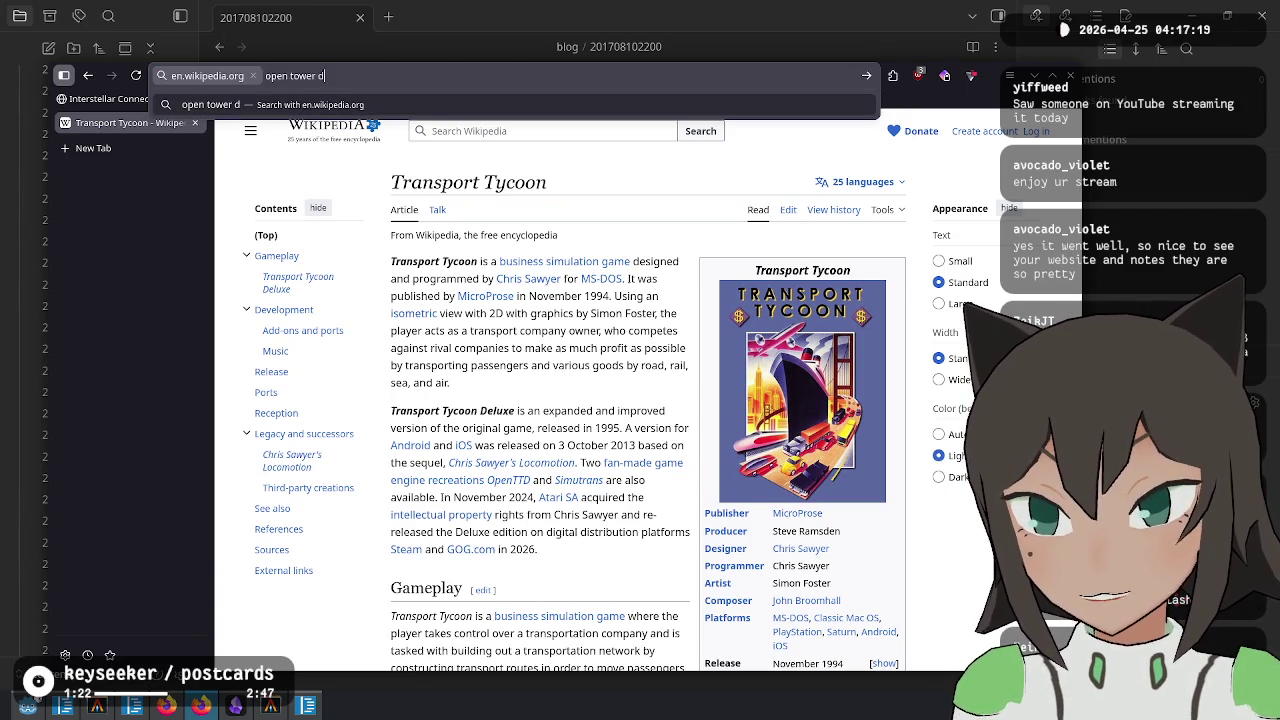
key("BackSpace")
key("BackSpace")
key("BackSpace")
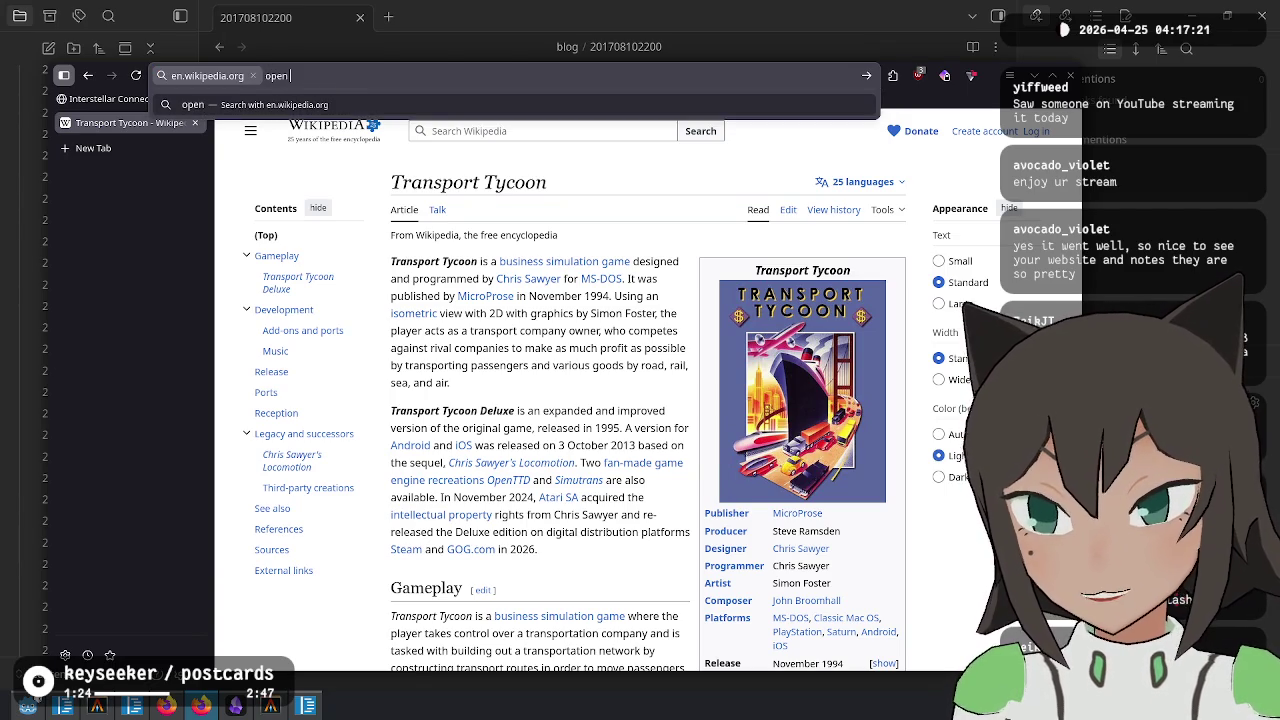
type("trans")
key("ctrl+a")
key("BackSpace")
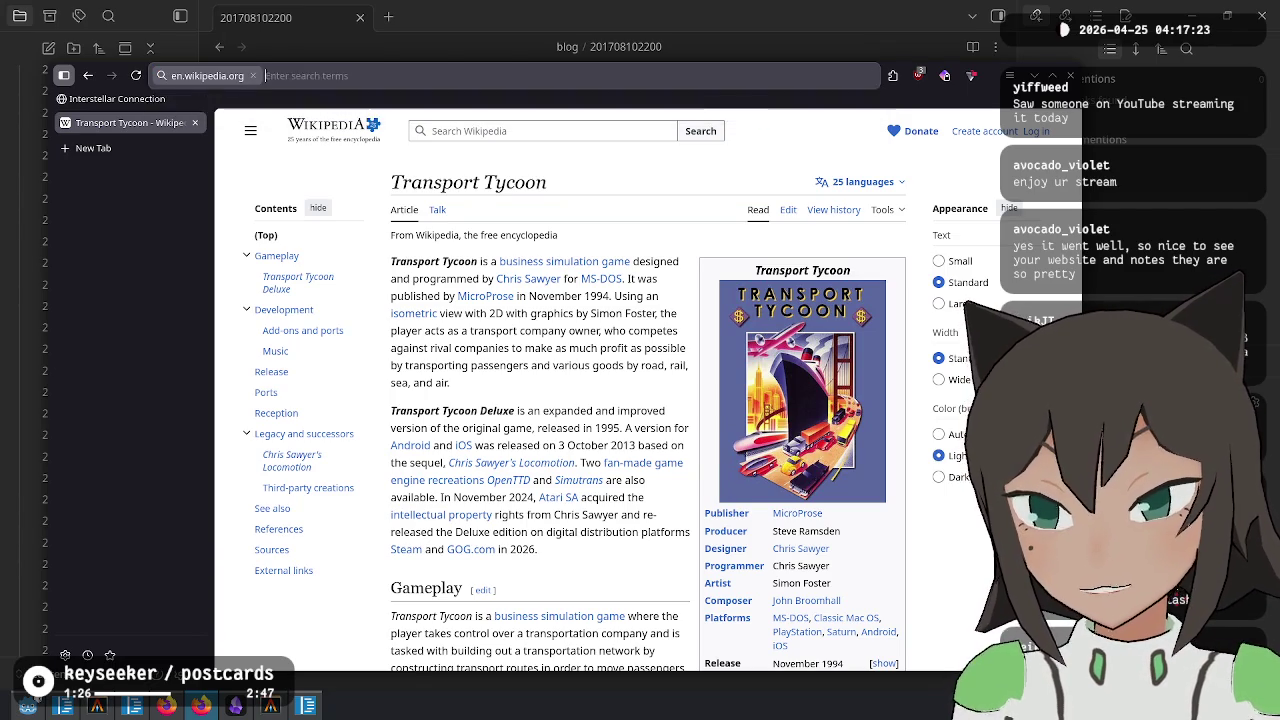
type("transport ty")
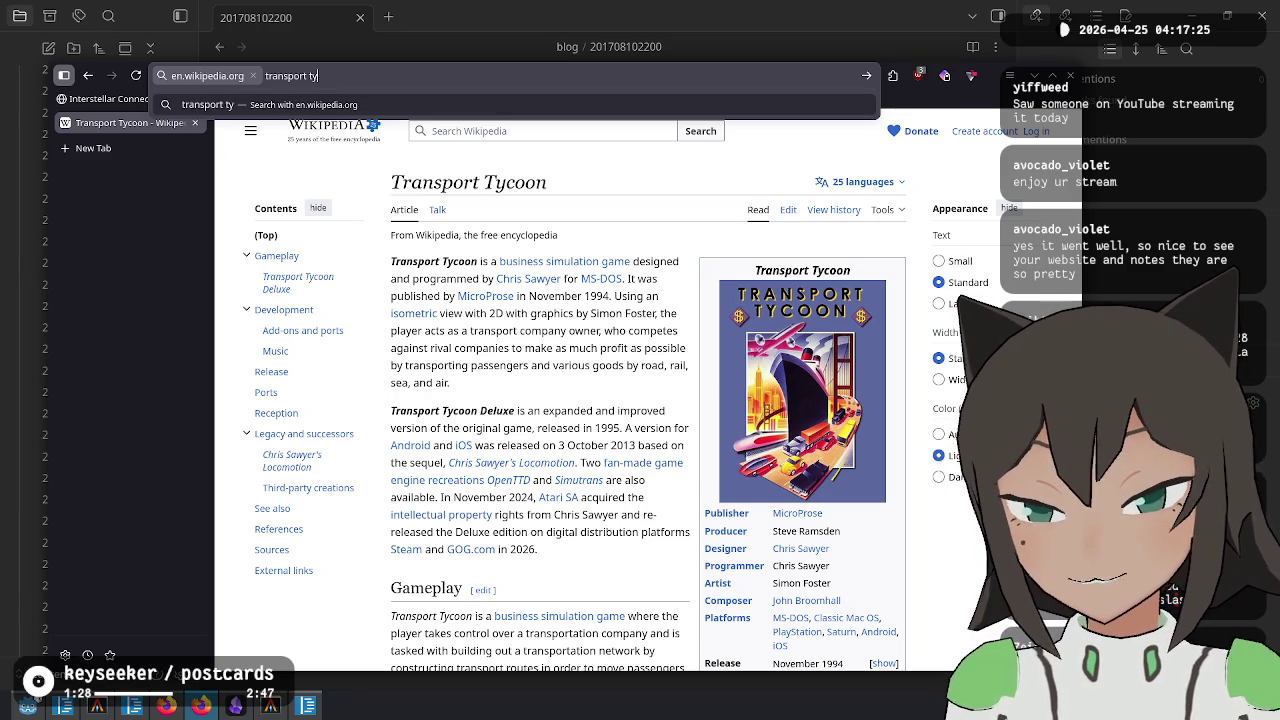
type("coon")
Run the Transport Tycoon Wikipedia search and scroll through the article
key("Return")
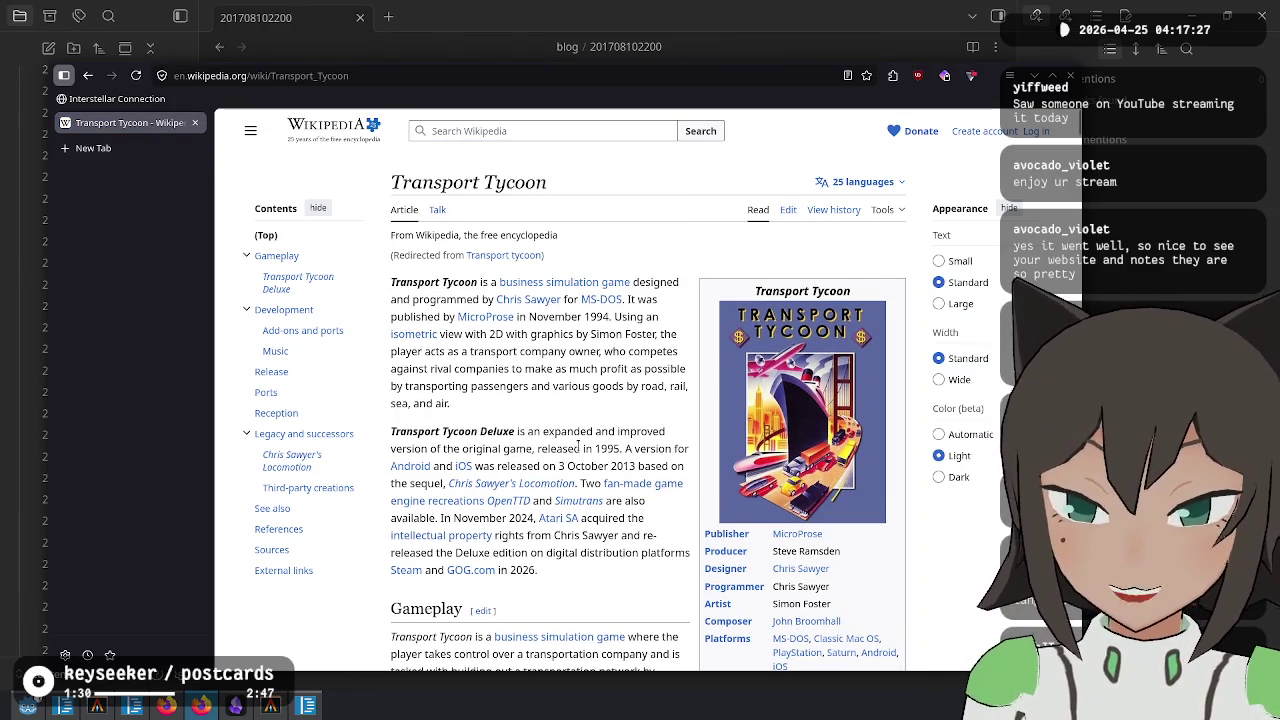
scroll(610, 393, "down", 2)
scroll(610, 393, "down", 3)
scroll(612, 390, "up", 4)
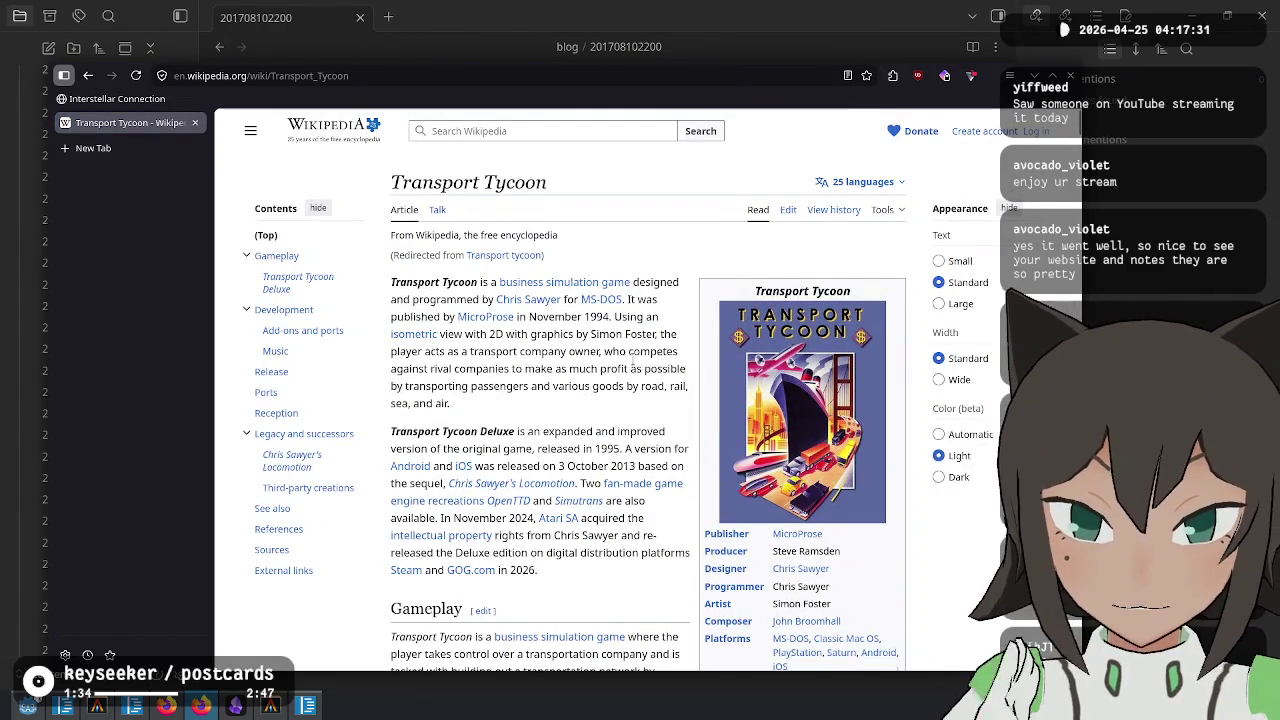
scroll(632, 362, "down", 4)
key("ctrl+Tab")
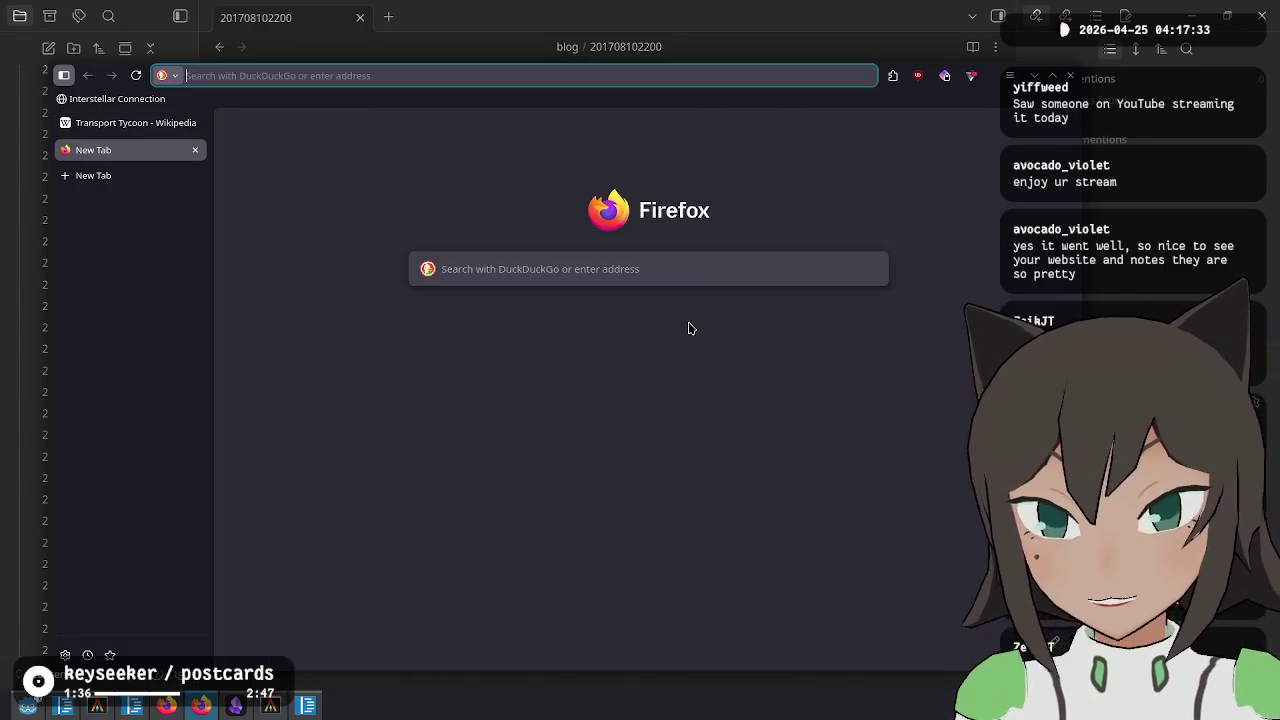
key("ctrl+shift+Tab")
Find 'plays' in the article to reach the PlayStation mentions in the Ports section
key("ctrl+f")
type("plays")
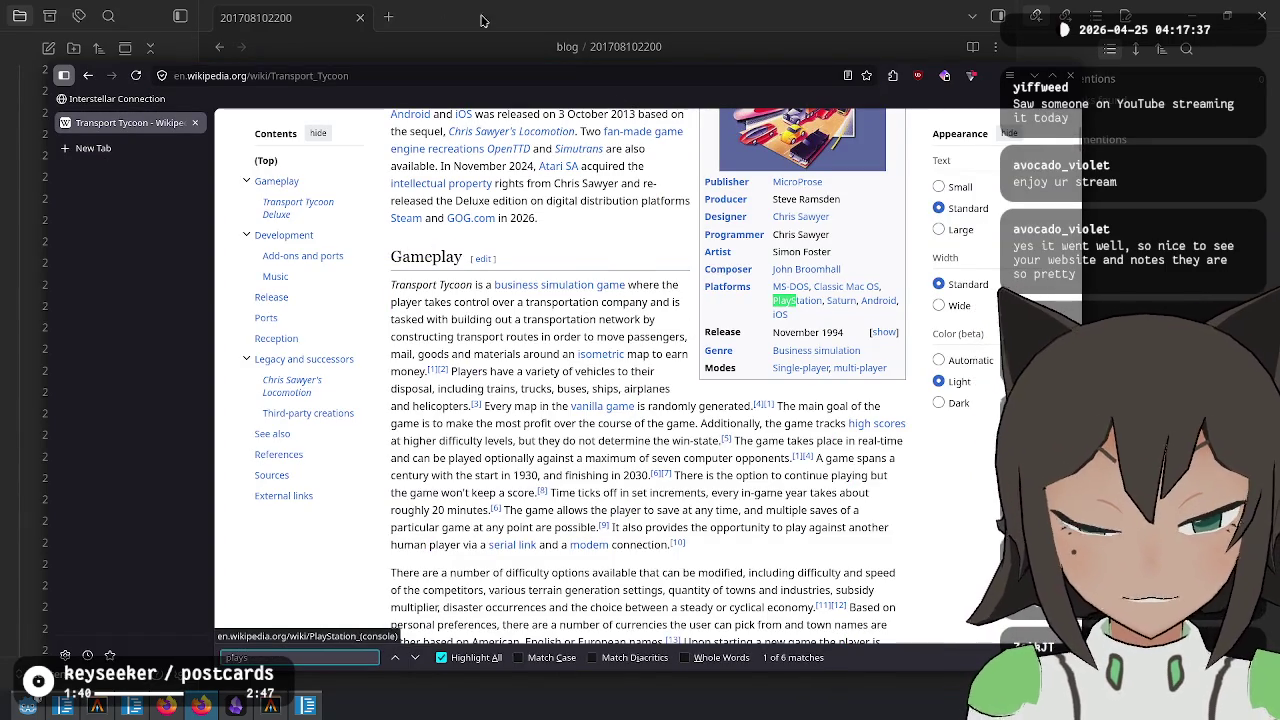
key("Return")
key("Return")
key("Return")
key("Return")
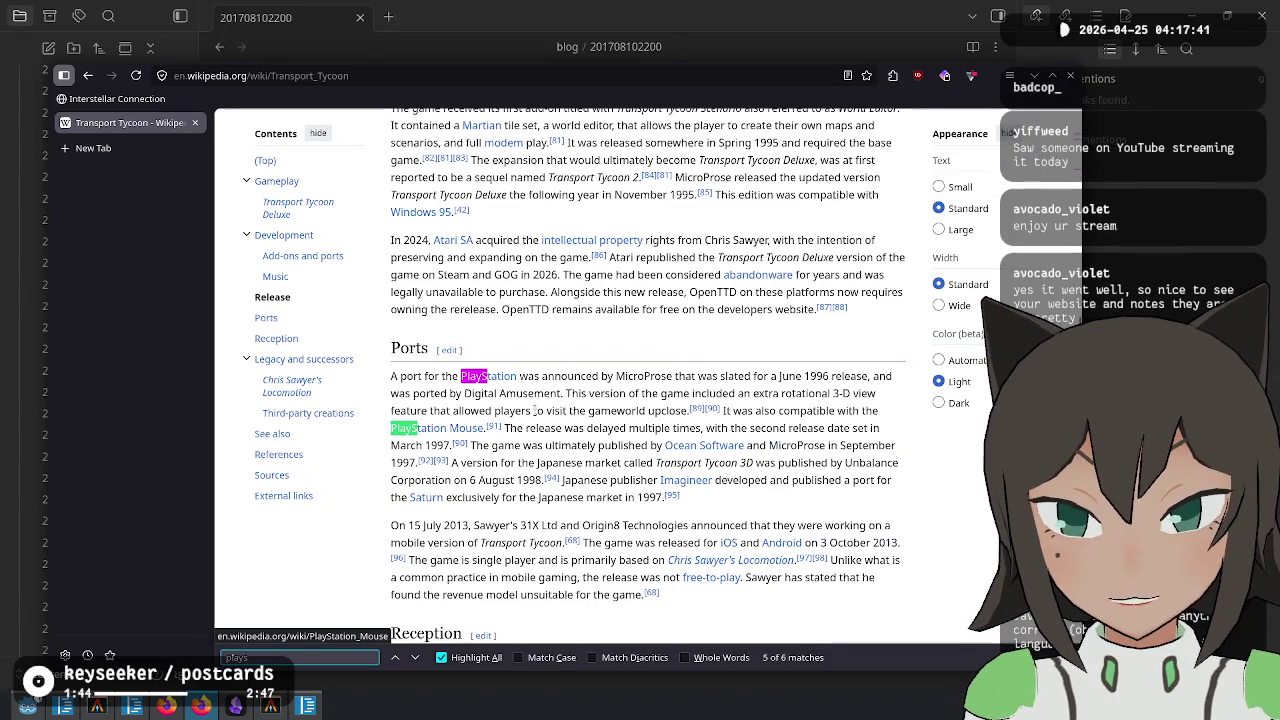
Select the sentence about the rotational 3-D view, then open the MobyGames screenshot page
mouse_move(753, 393)
left_mouse_down()
mouse_move(823, 397)
mouse_move(447, 429)
mouse_move(610, 415)
left_mouse_up()
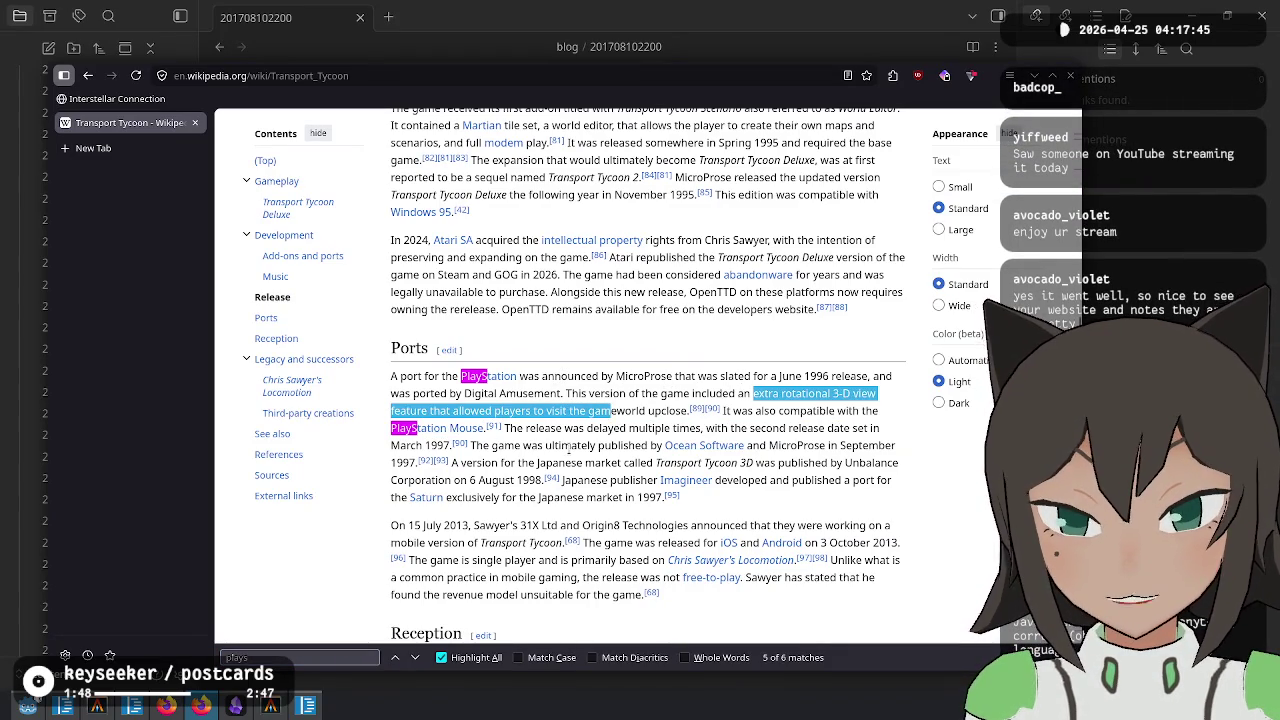
left_click(527, 421)
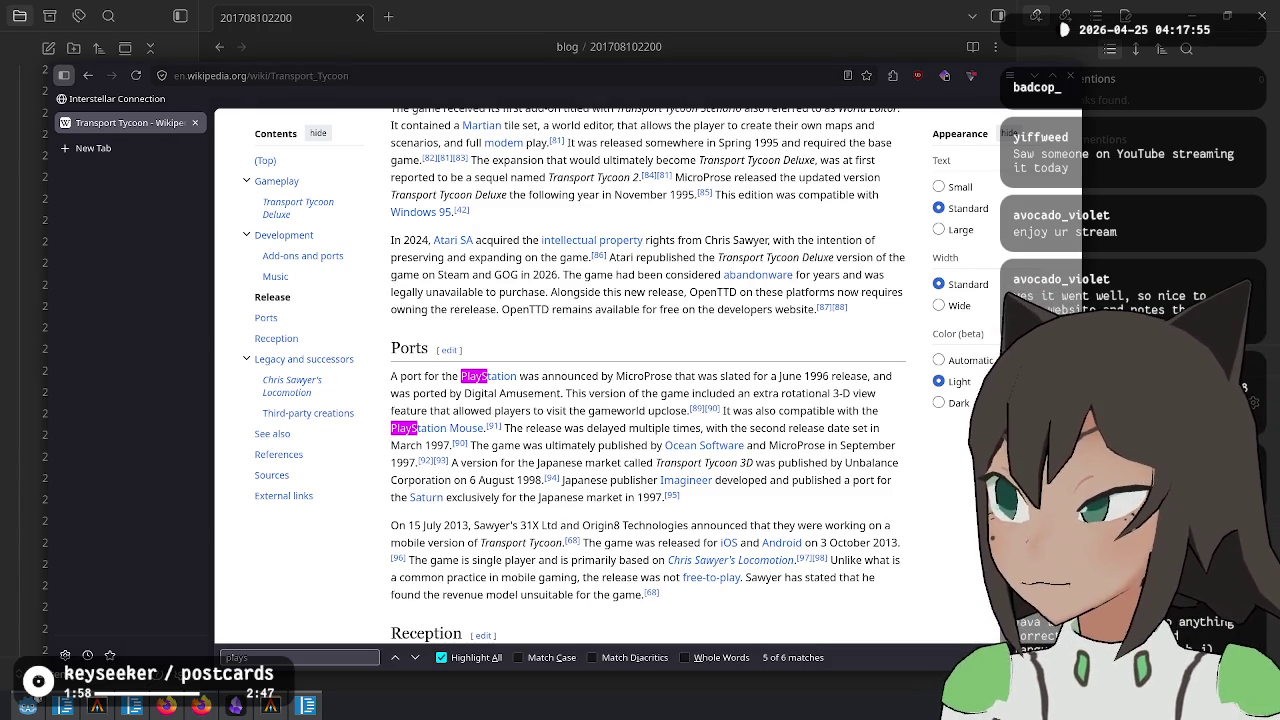
left_click(130, 149)
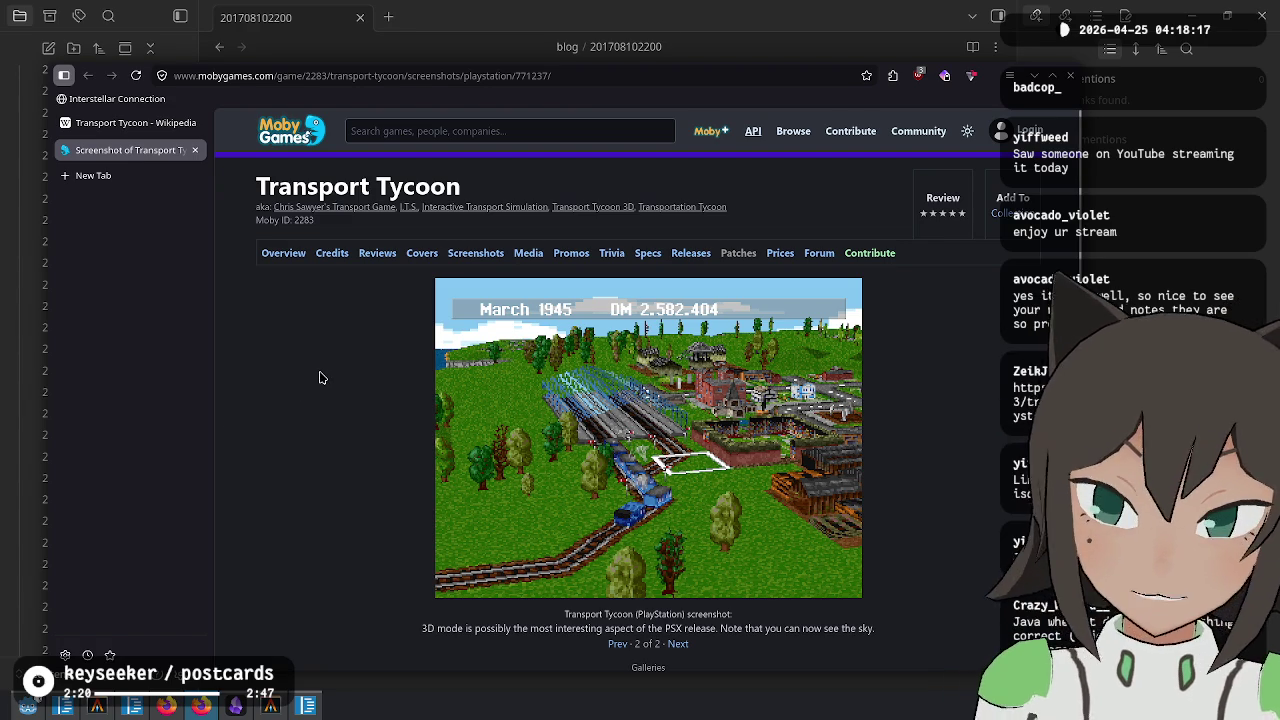
Close the MobyGames tab and scroll the Transport Tycoon article back up to the top
key("ctrl+w")
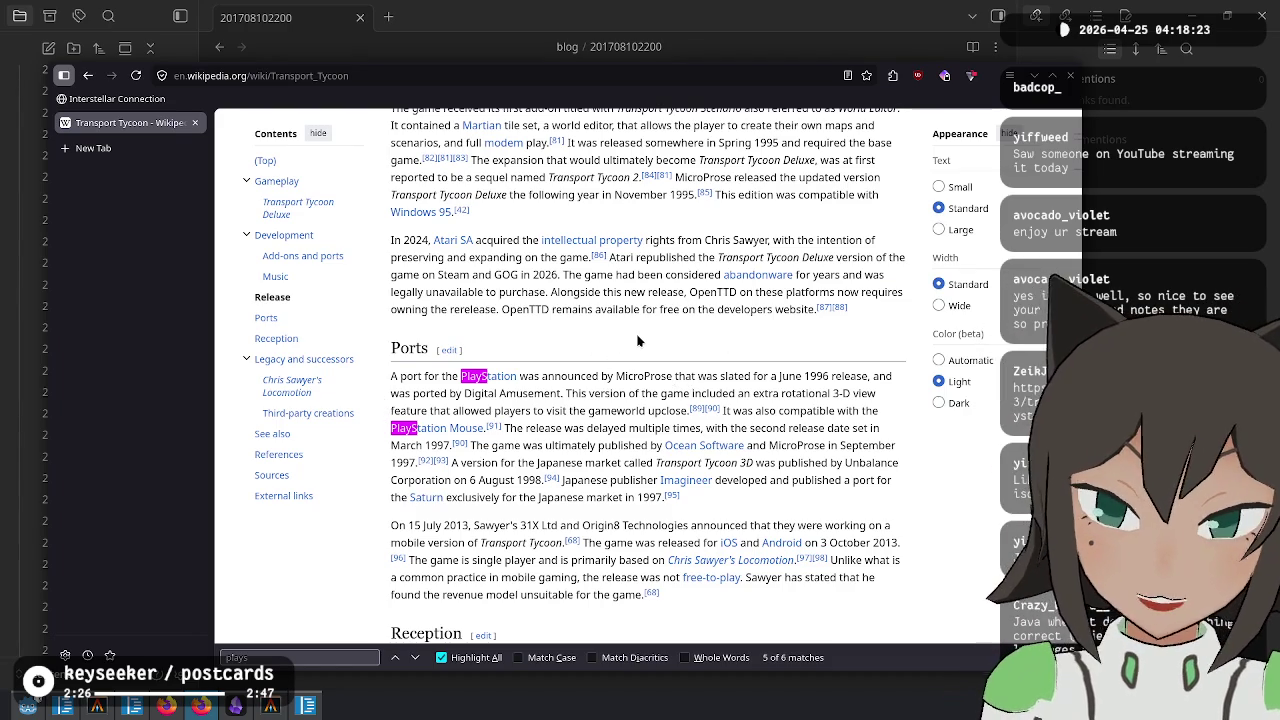
scroll(637, 341, "up", 15)
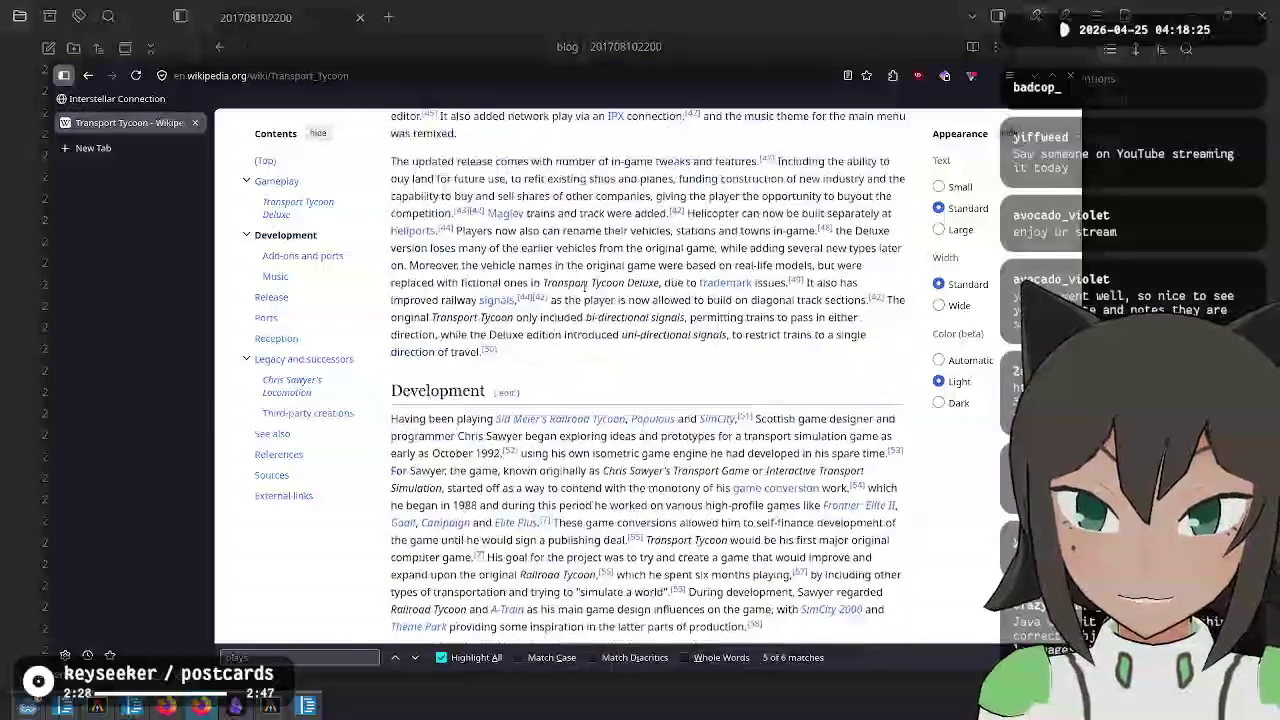
scroll(573, 270, "up", 5)
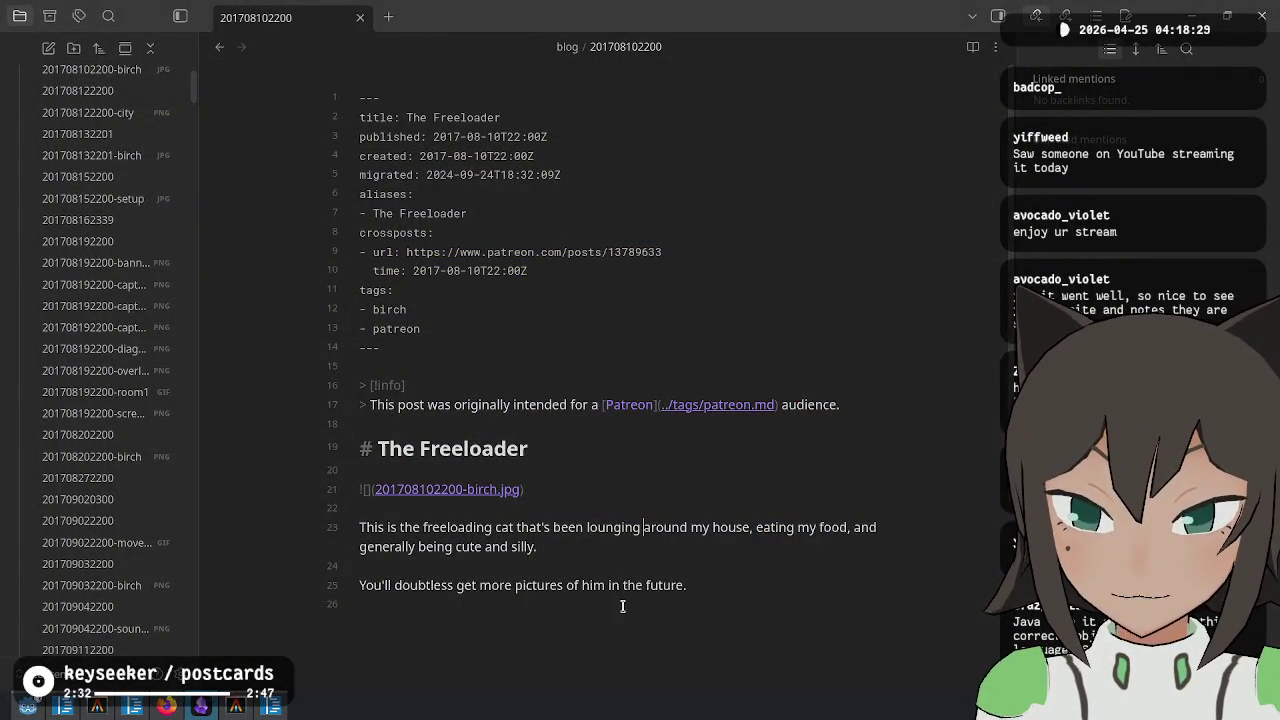
Bring up the Pandoc.hs code window, select its rss entry, and minimize it
left_click(623, 606)
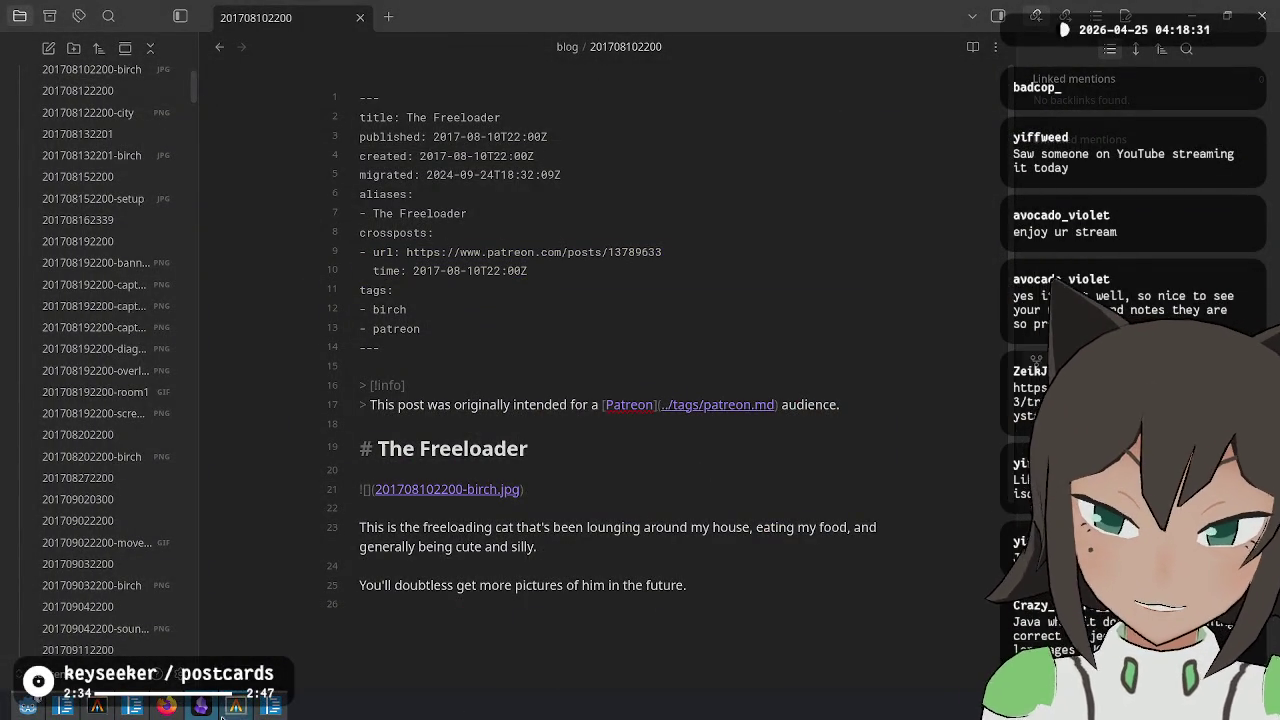
left_click(270, 706)
left_click_drag(790, 272, 837, 262)
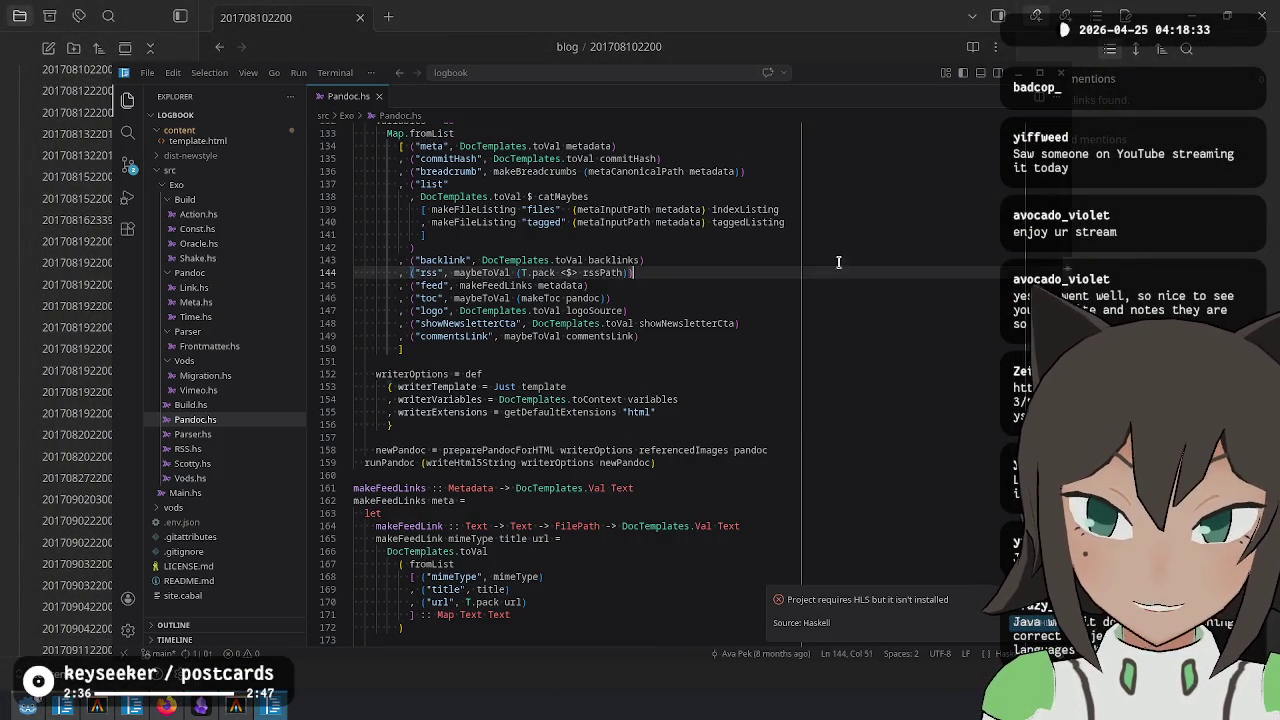
left_click(1059, 78)
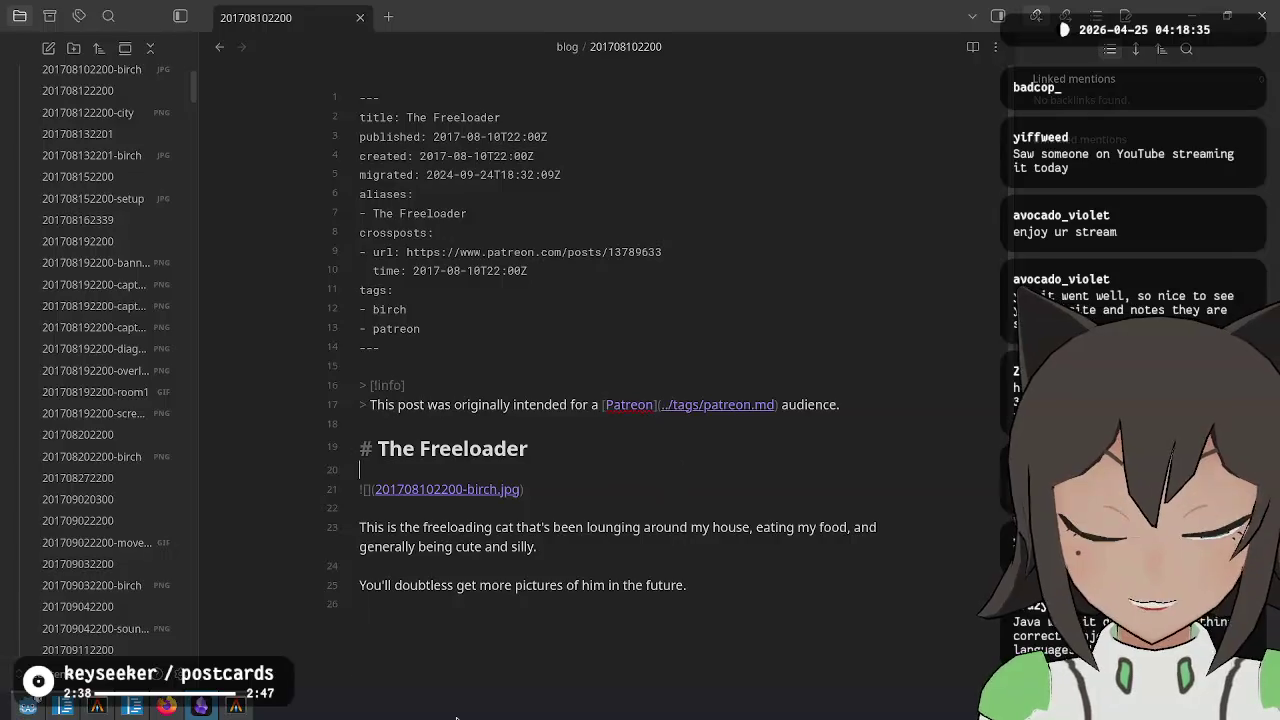
Bring up the entity-xform.cs window, reposition it, and close it
left_click(145, 709)
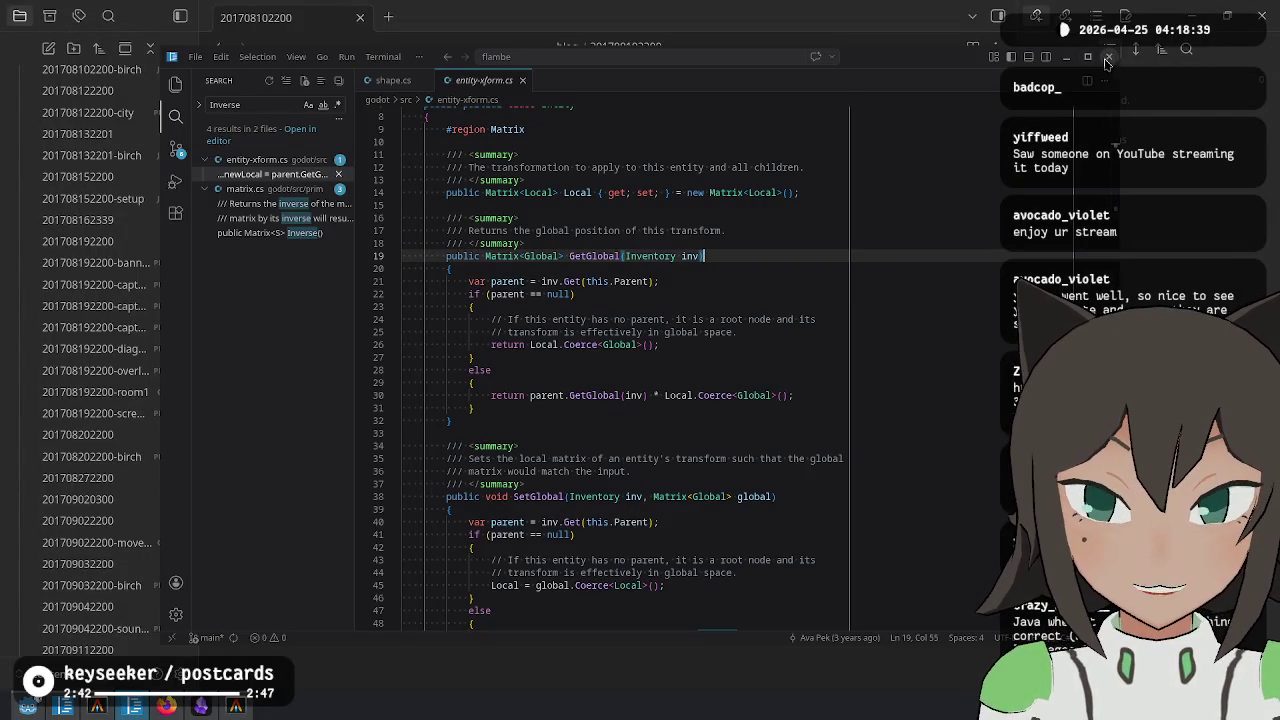
mouse_move(908, 64)
left_mouse_down()
mouse_move(892, 104)
mouse_move(908, 70)
mouse_move(892, 300)
mouse_move(886, 287)
left_mouse_up()
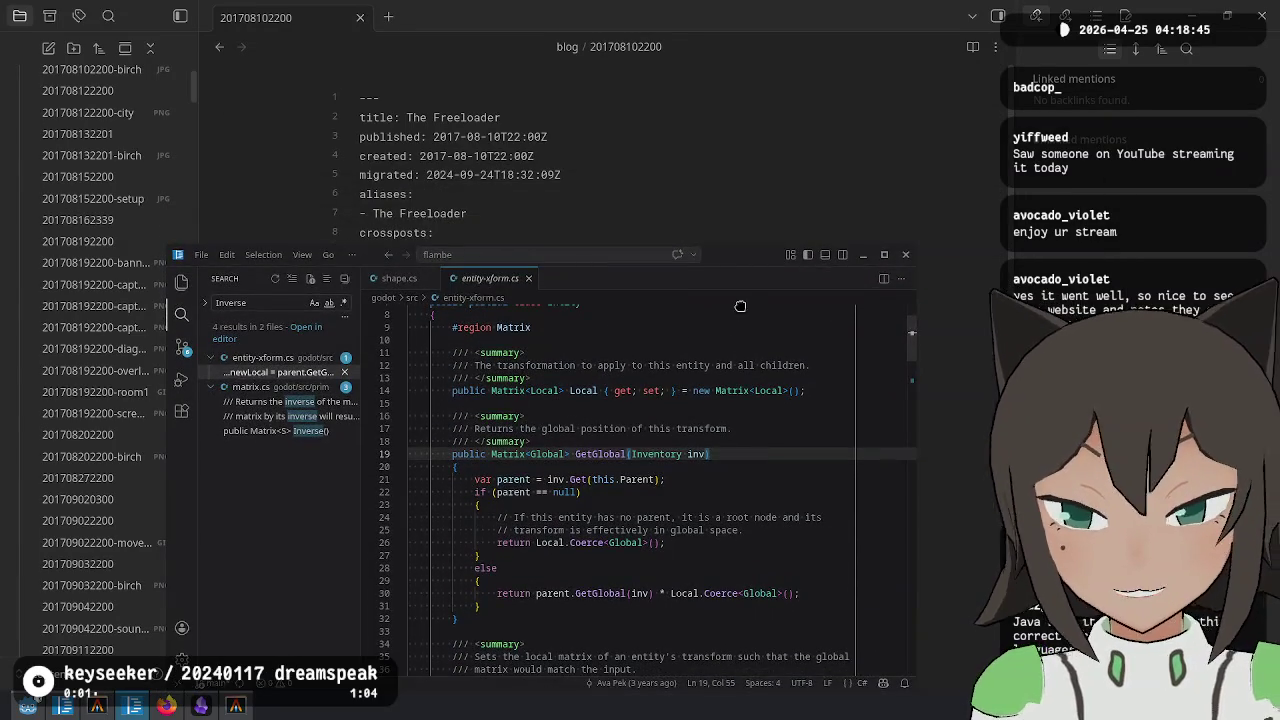
left_click_drag(740, 307, 816, 250)
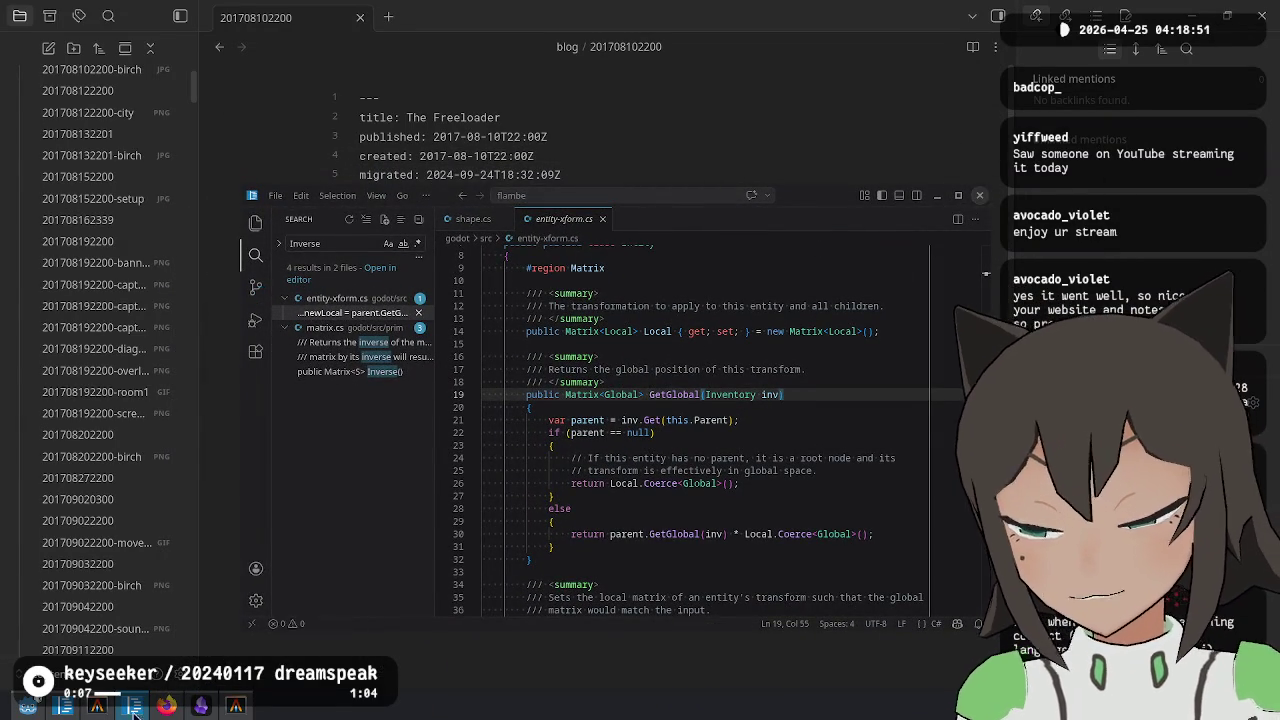
left_click(979, 203)
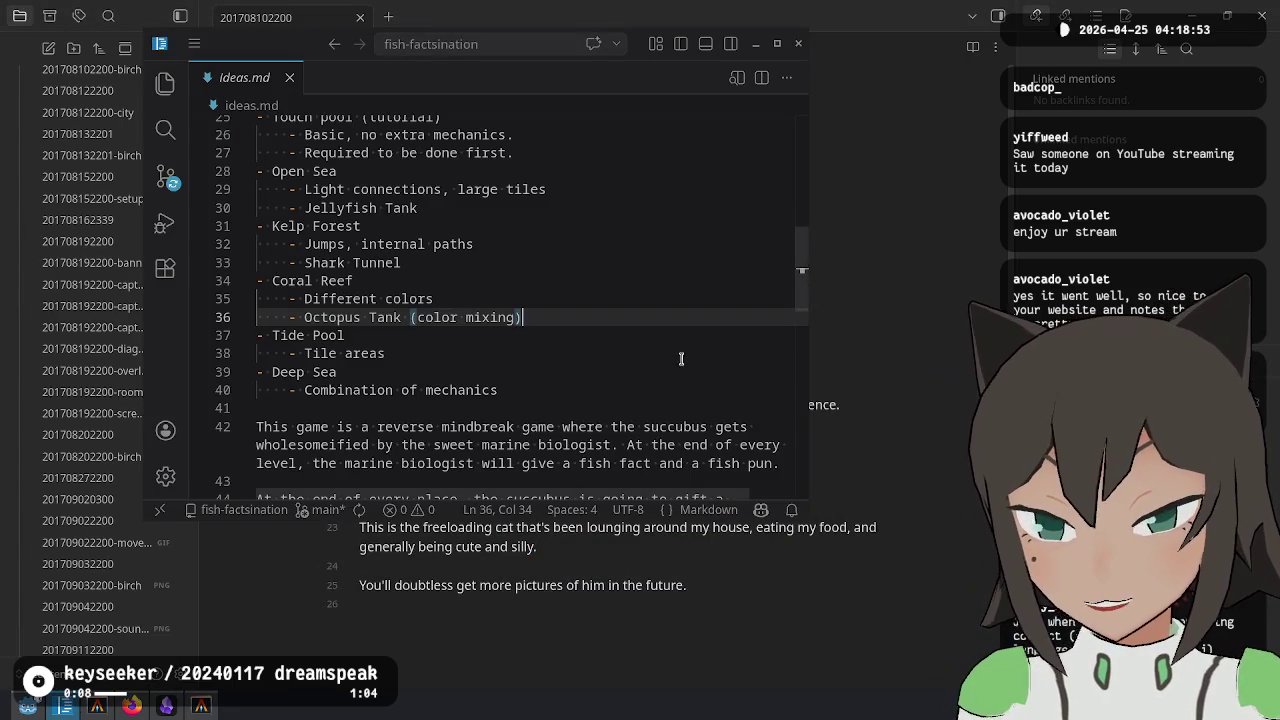
Browse ideas.md from the Tide Pool line down to the empty last line
left_click(671, 337)
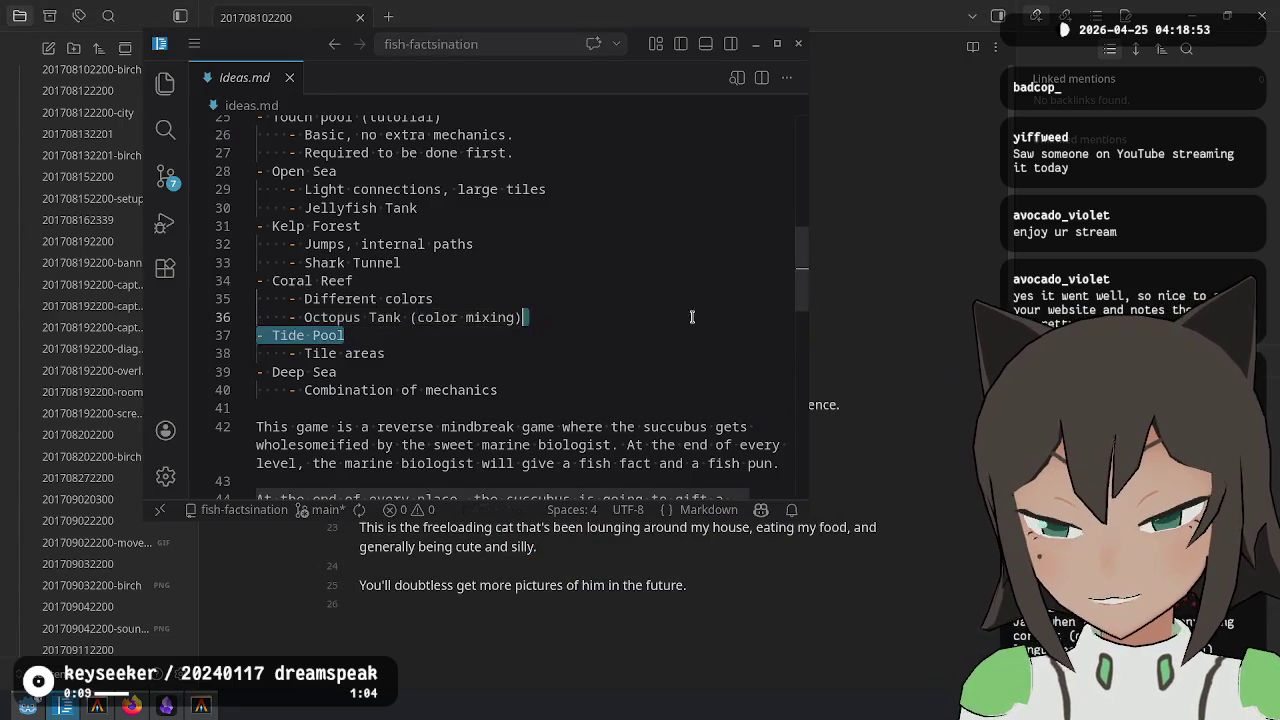
scroll(680, 330, "up", 8)
scroll(692, 295, "down", 3)
scroll(692, 292, "down", 10)
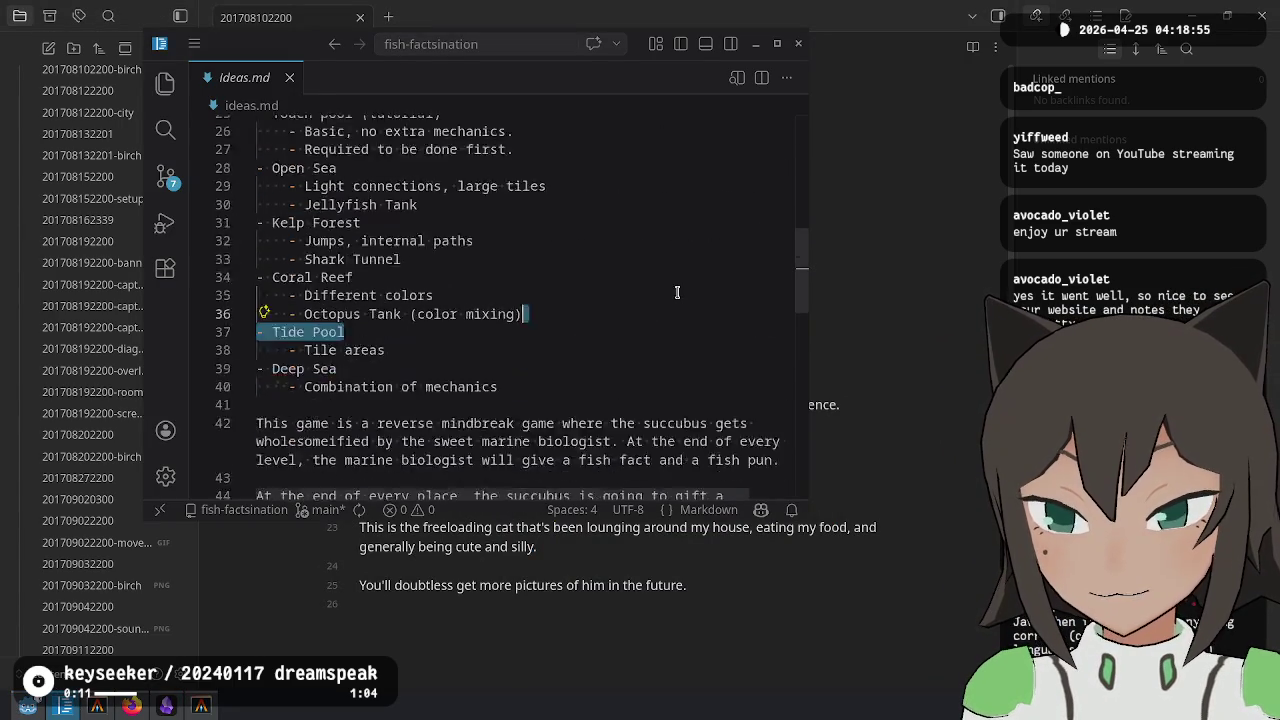
left_click(644, 317)
left_click(603, 412)
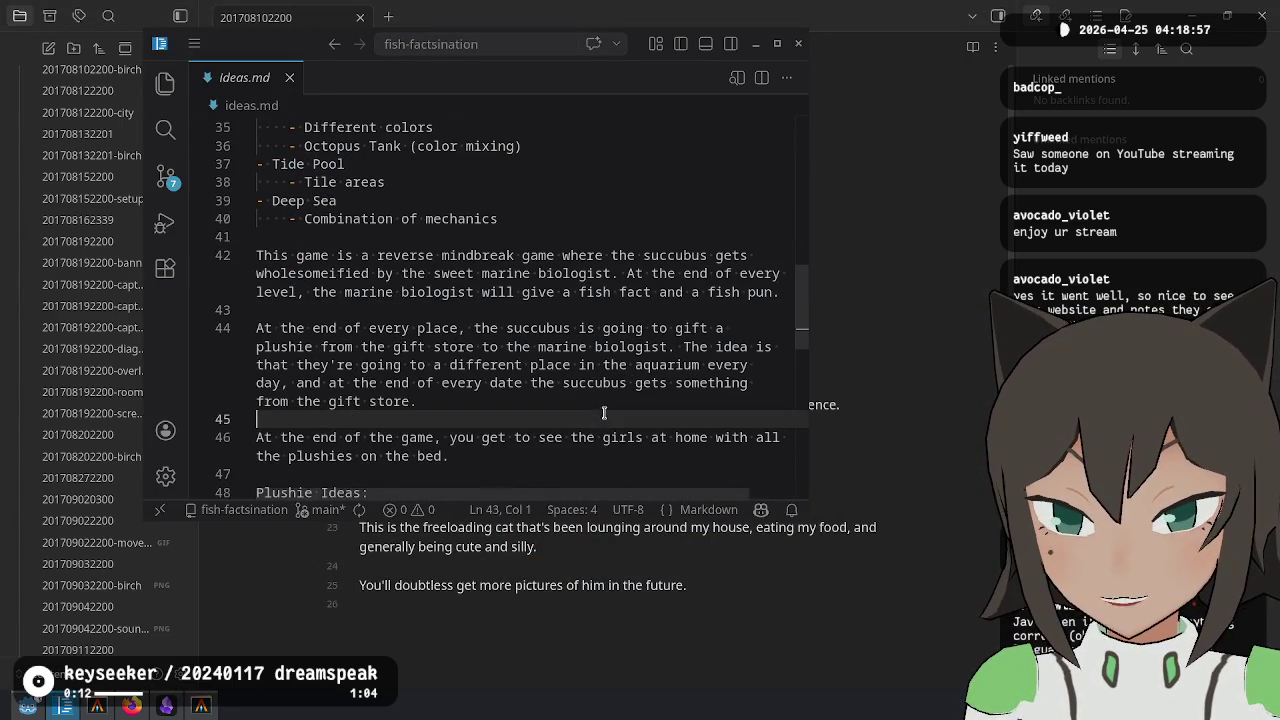
left_click(552, 452)
scroll(565, 420, "down", 5)
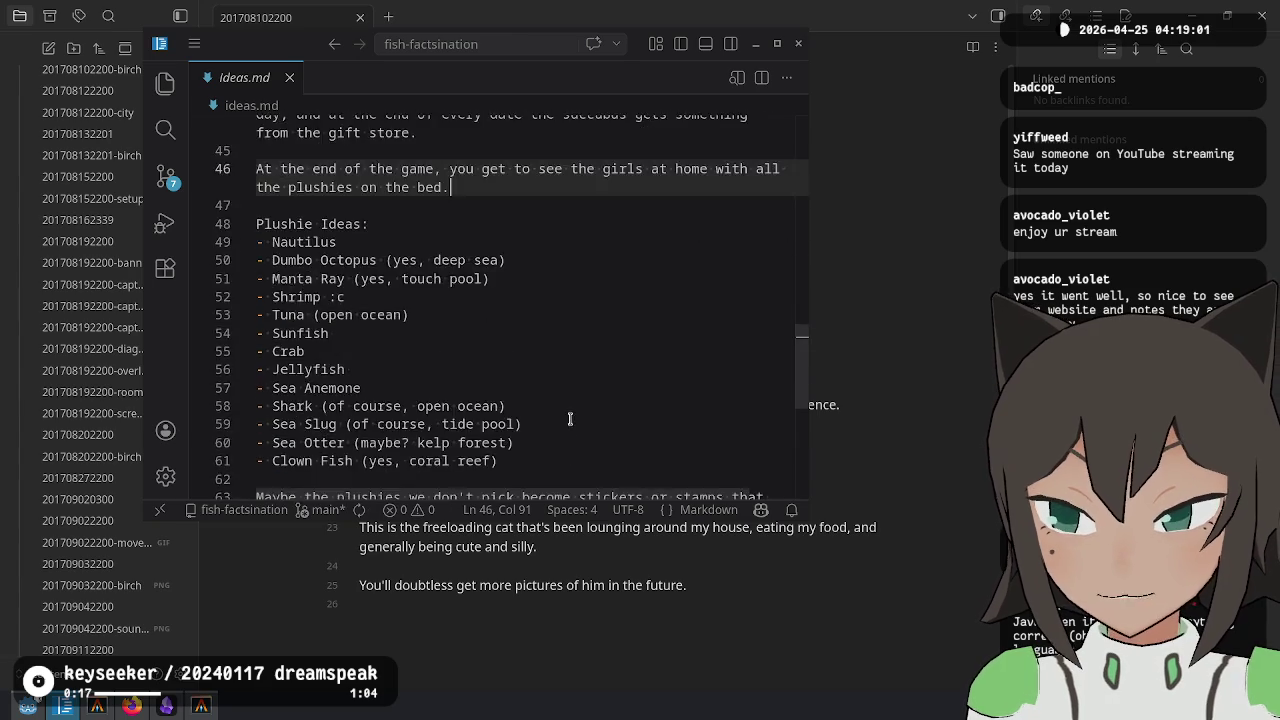
scroll(566, 410, "down", 6)
left_click(563, 403)
scroll(570, 402, "up", 6)
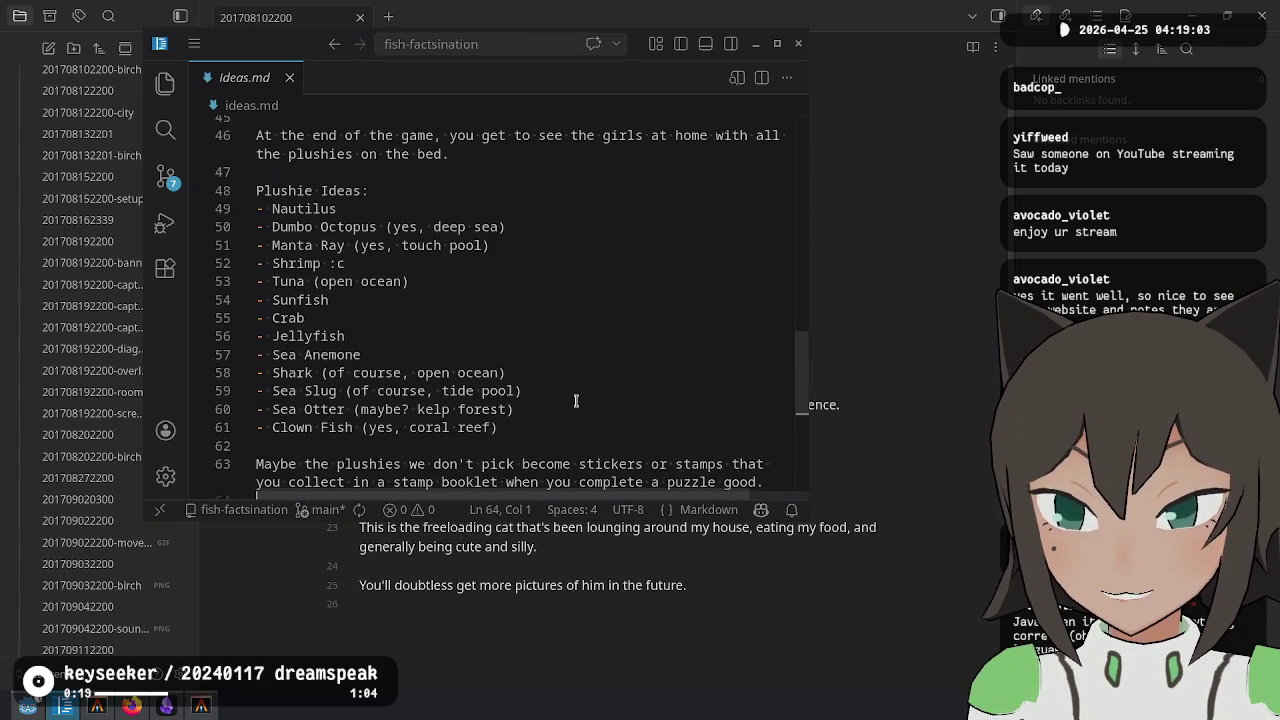
scroll(570, 380, "up", 15)
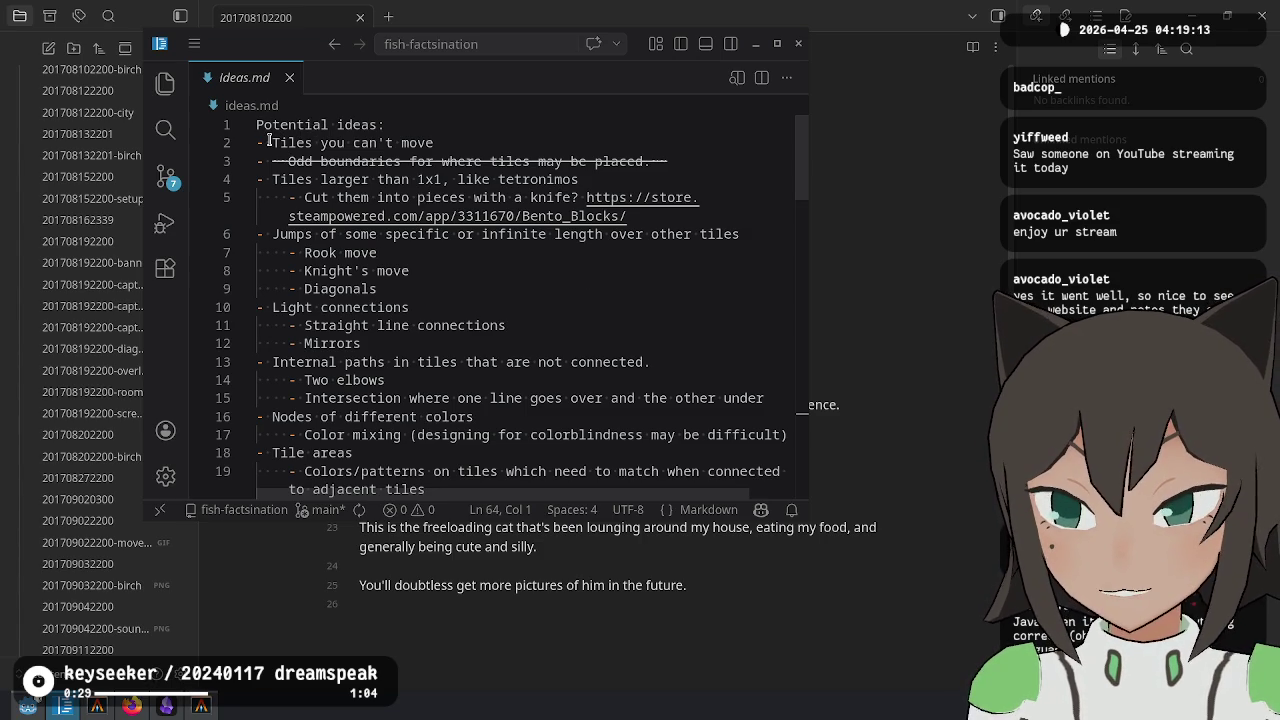
Select the first ideas on lines 2–3 and review the Knight's move and Diagonals mechanics
mouse_move(268, 142)
left_mouse_down()
mouse_move(438, 142)
mouse_move(471, 160)
mouse_move(682, 157)
mouse_move(680, 195)
mouse_move(582, 182)
mouse_move(404, 197)
mouse_move(440, 180)
mouse_move(584, 179)
left_mouse_up()
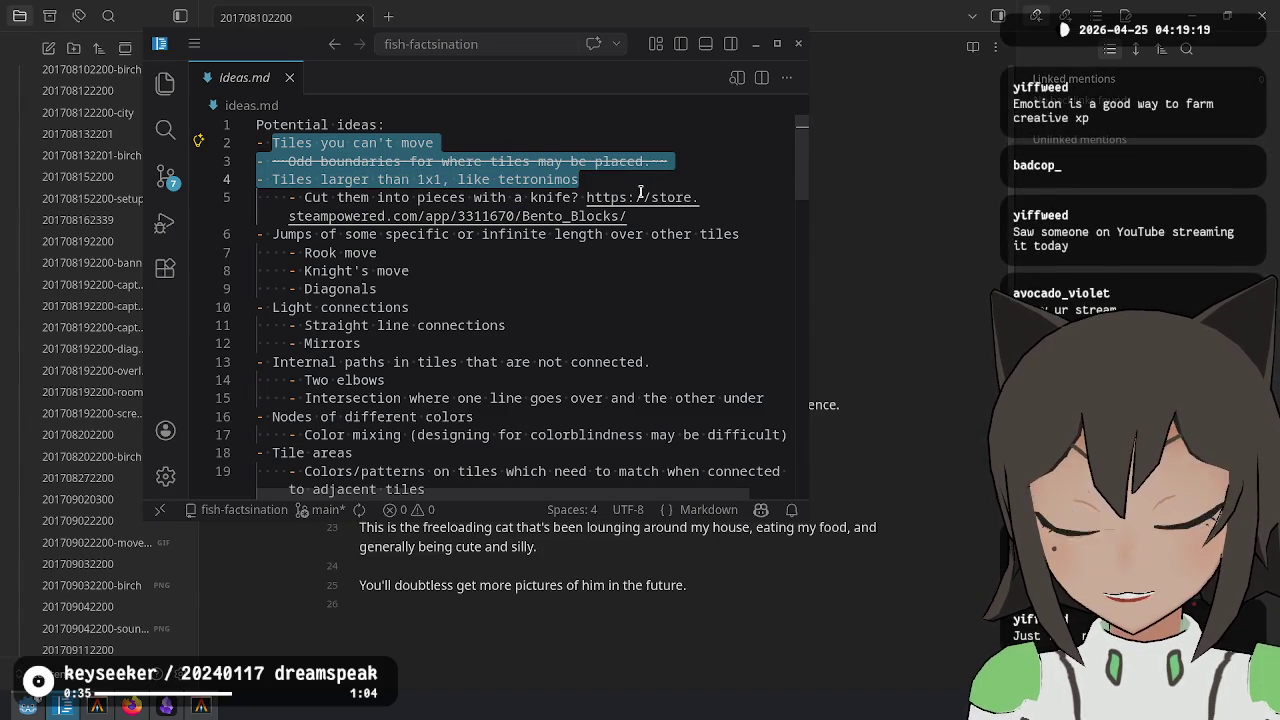
left_click(271, 183)
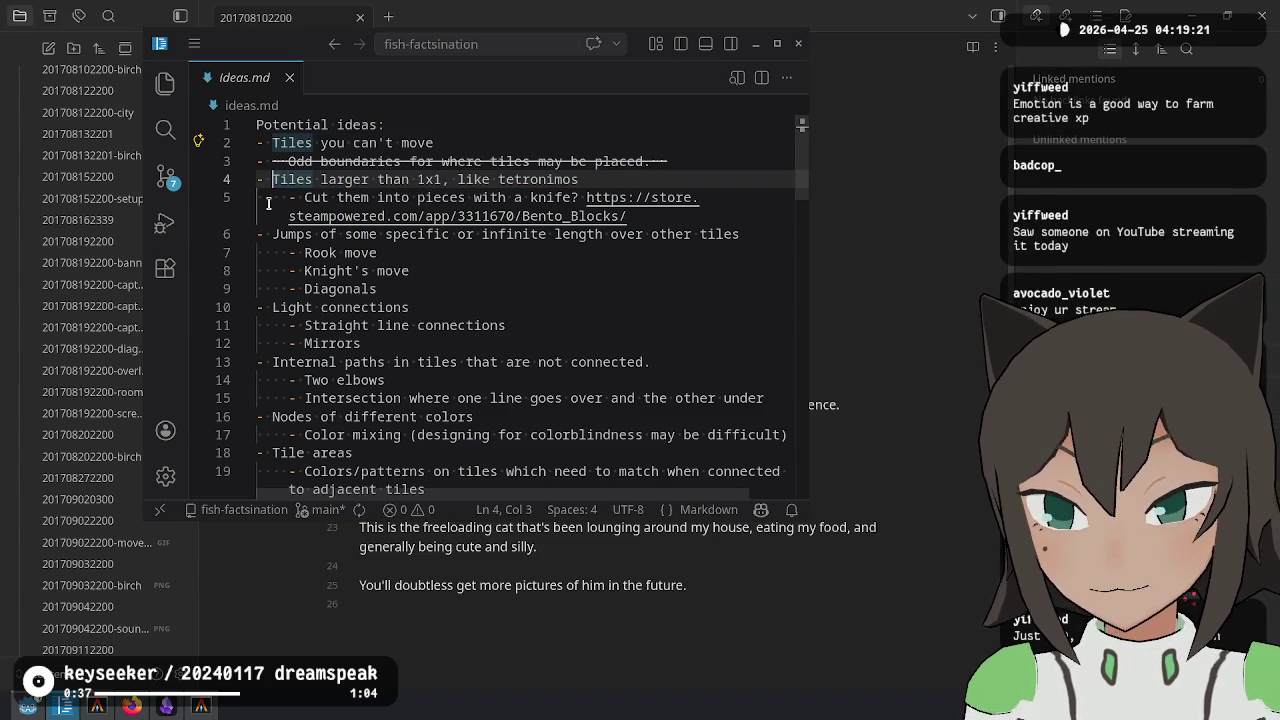
left_click(460, 325)
left_click(491, 278)
left_click(492, 287)
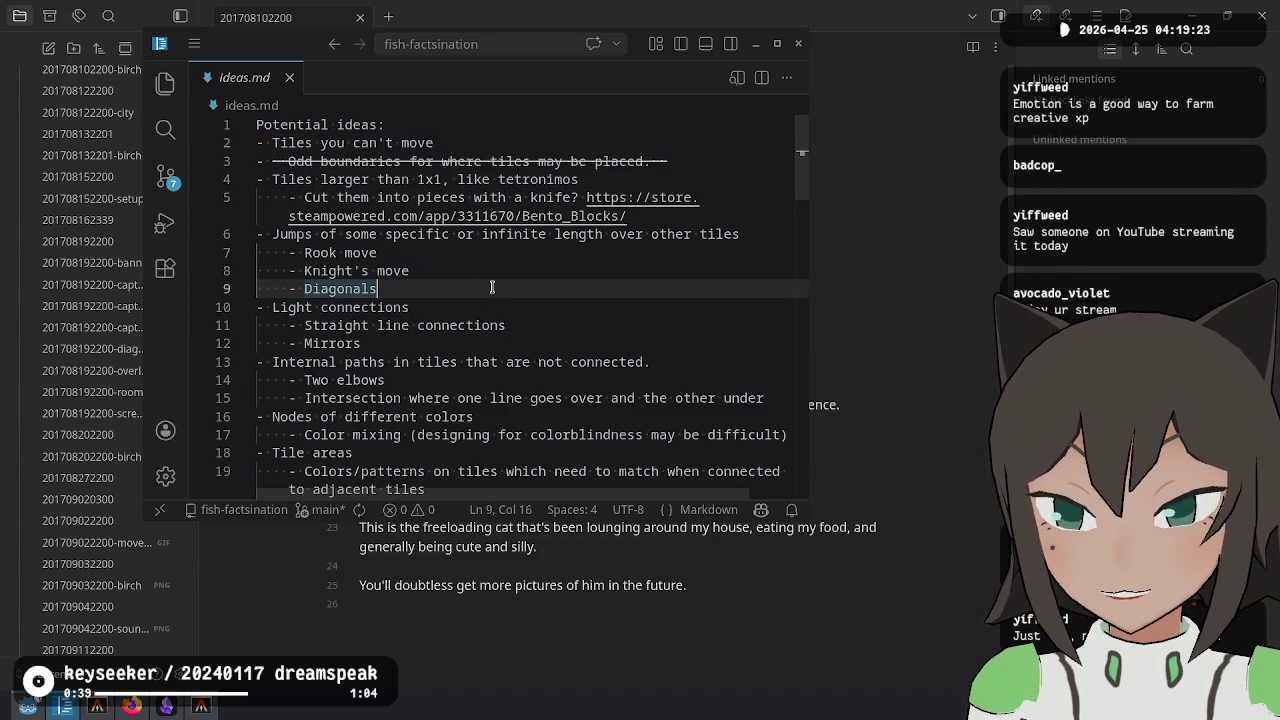
left_click(500, 271)
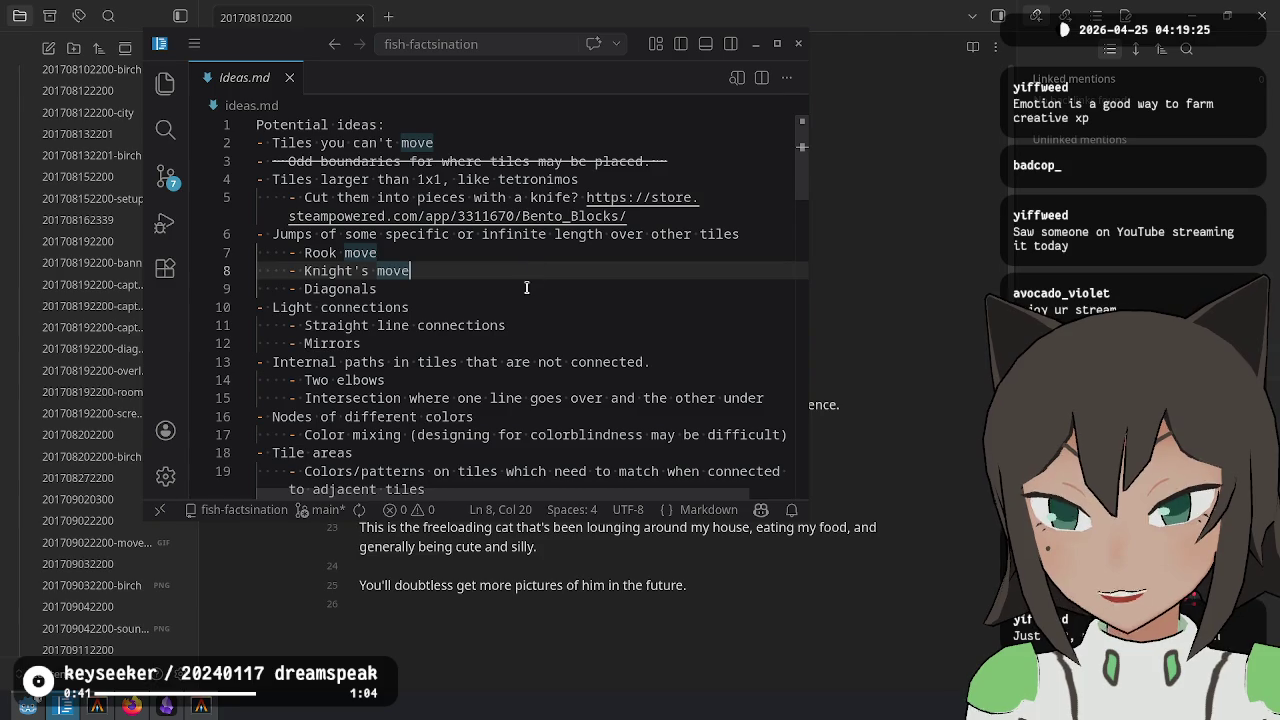
left_click(527, 288)
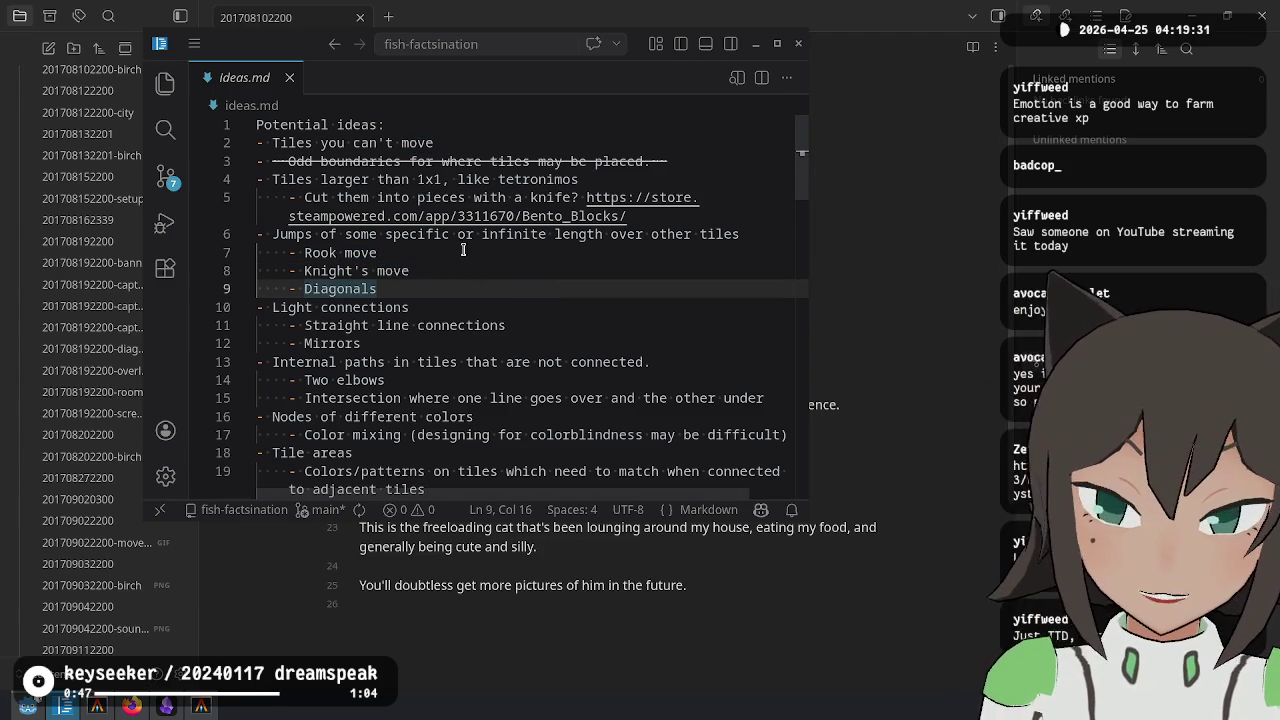
scroll(480, 303, "down", 8)
scroll(626, 359, "down", 10)
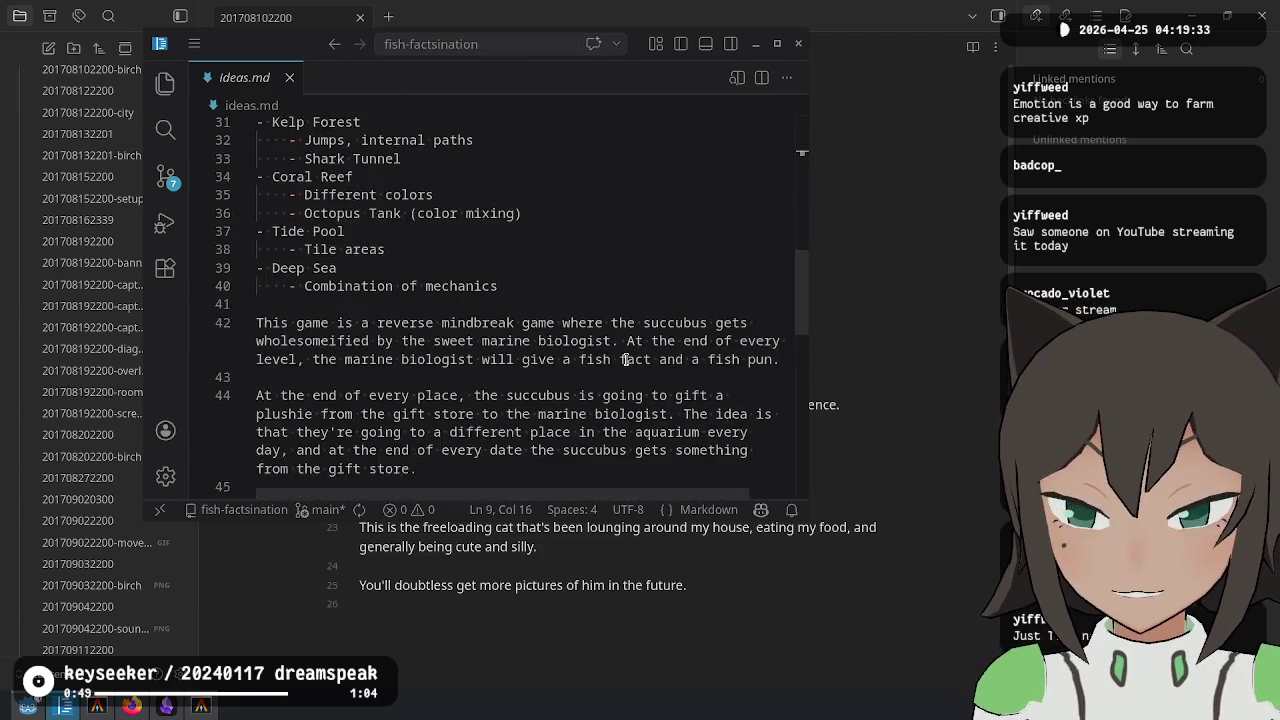
Hide ideas.md and return to the Godot editor on matrix.gd
left_click(555, 537)
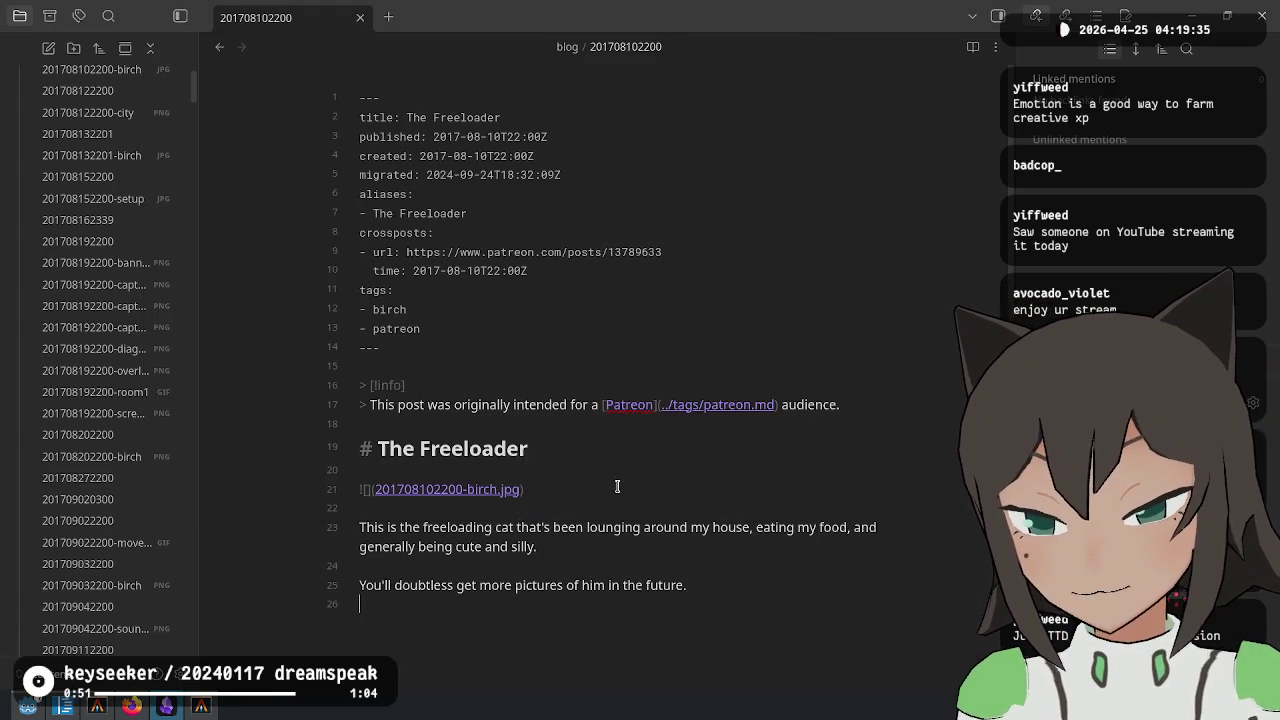
left_click(20, 712)
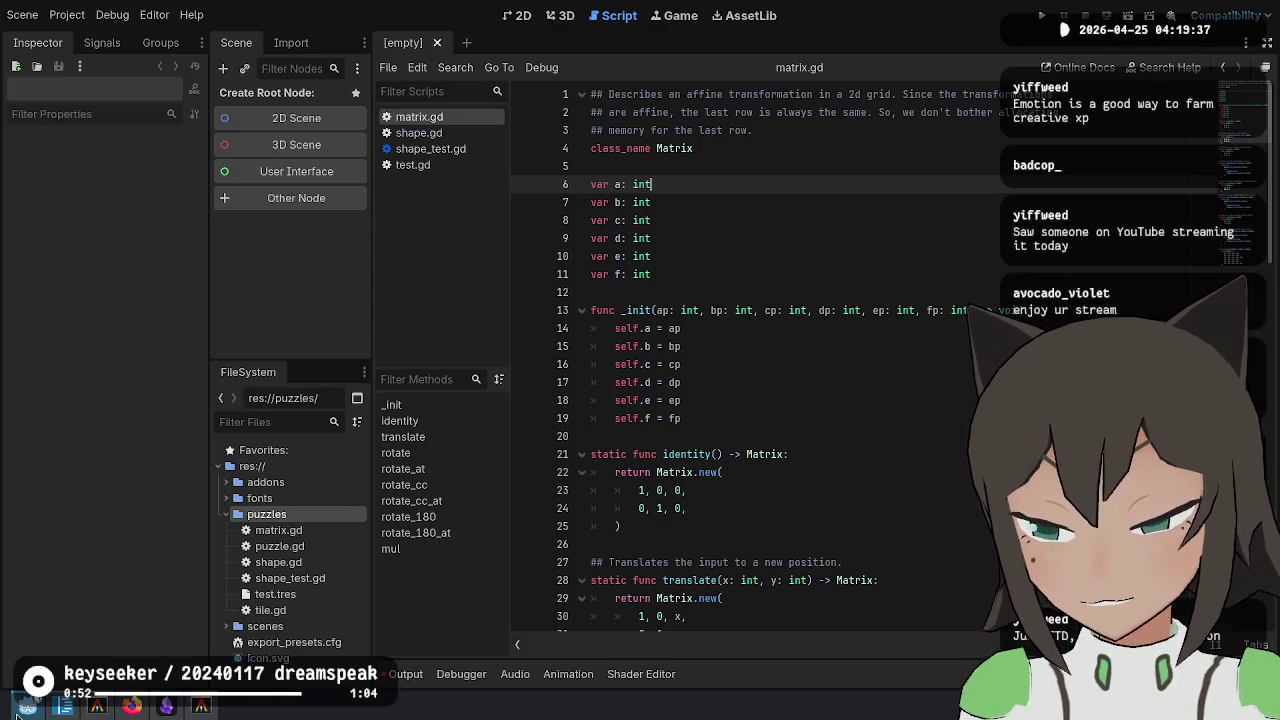
left_click(853, 238)
left_click(743, 150)
left_click(776, 238)
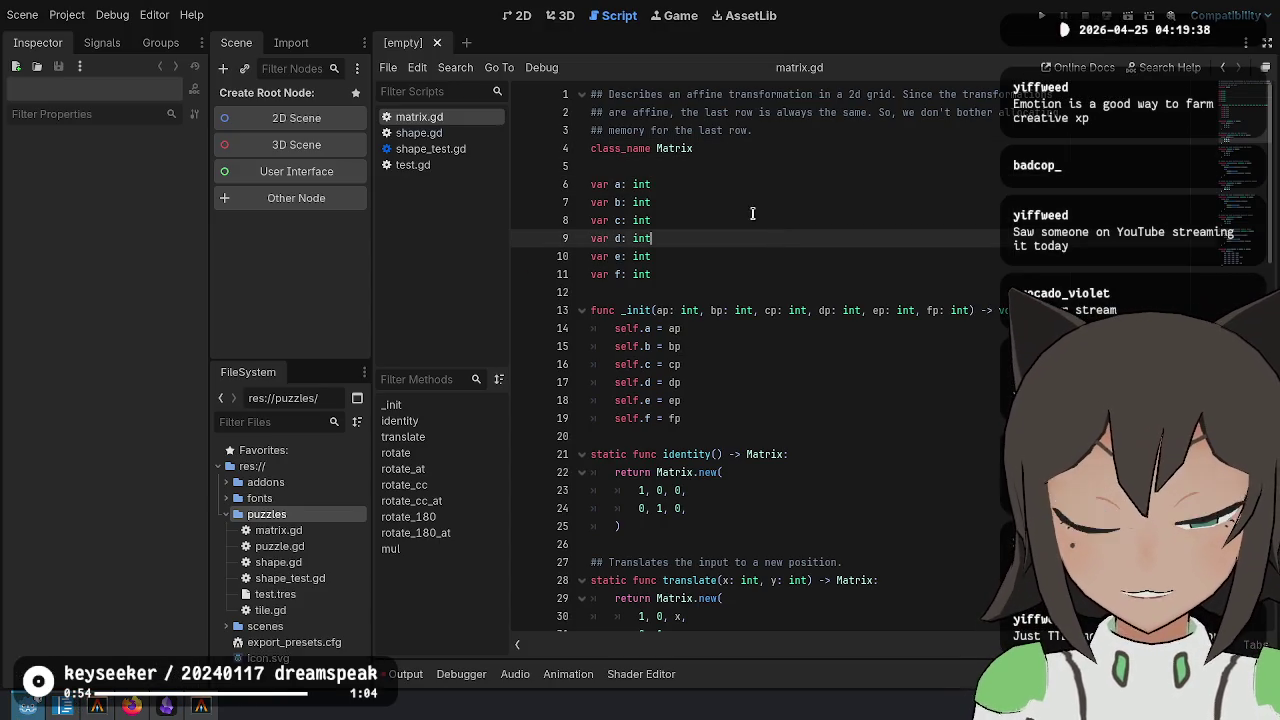
Open shape.gd and scroll through its translate and rotate functions
left_click(444, 141)
left_click(923, 455)
scroll(910, 450, "down", 10)
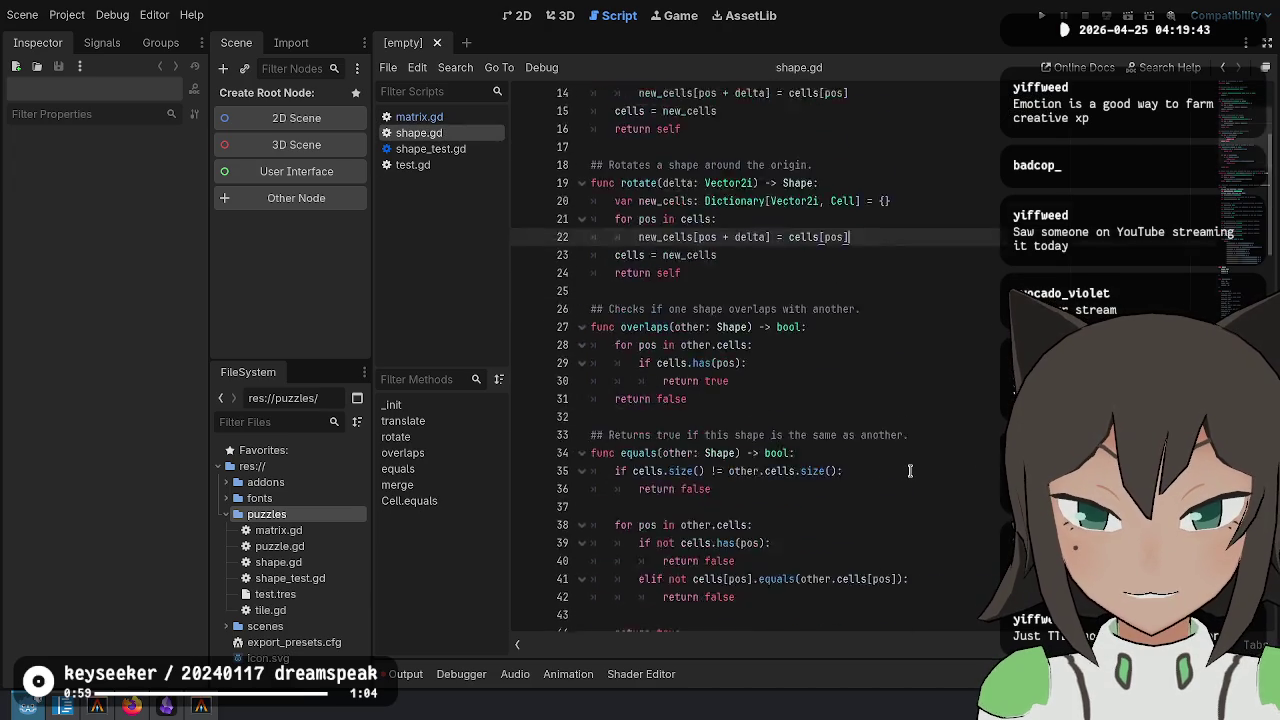
scroll(904, 443, "down", 10)
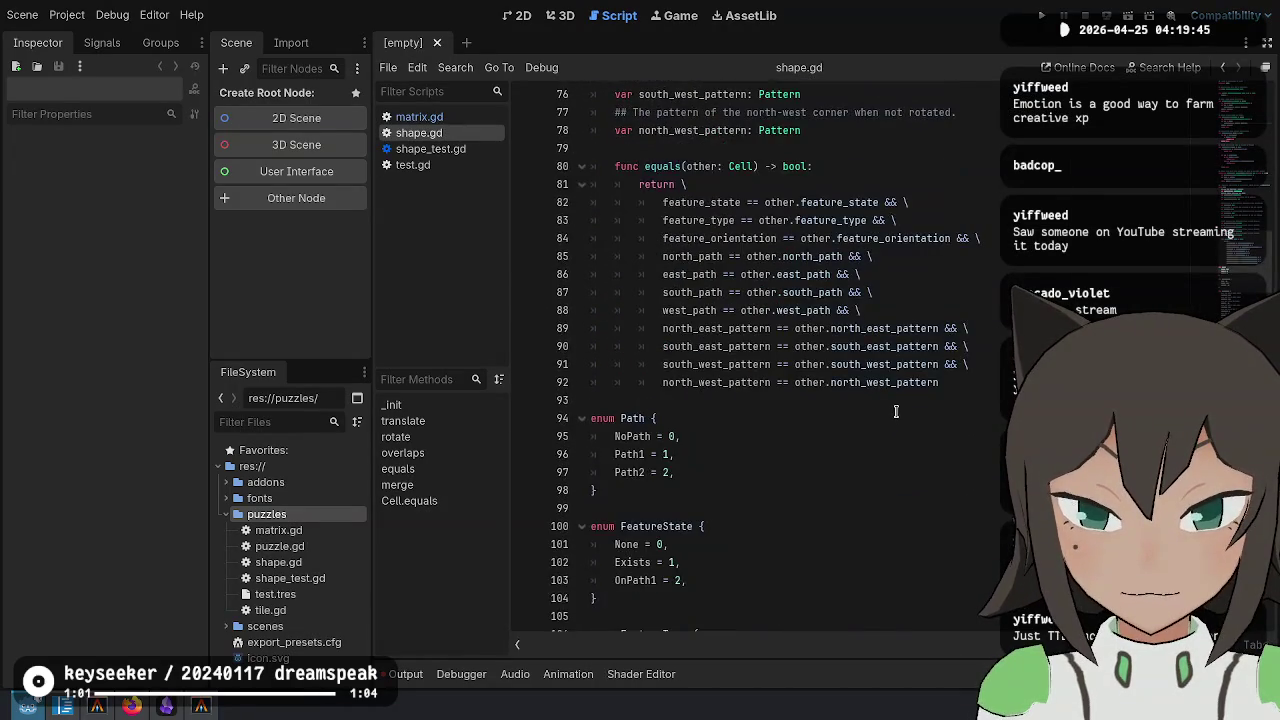
scroll(894, 403, "up", 10)
scroll(894, 403, "up", 8)
scroll(680, 450, "down", 2)
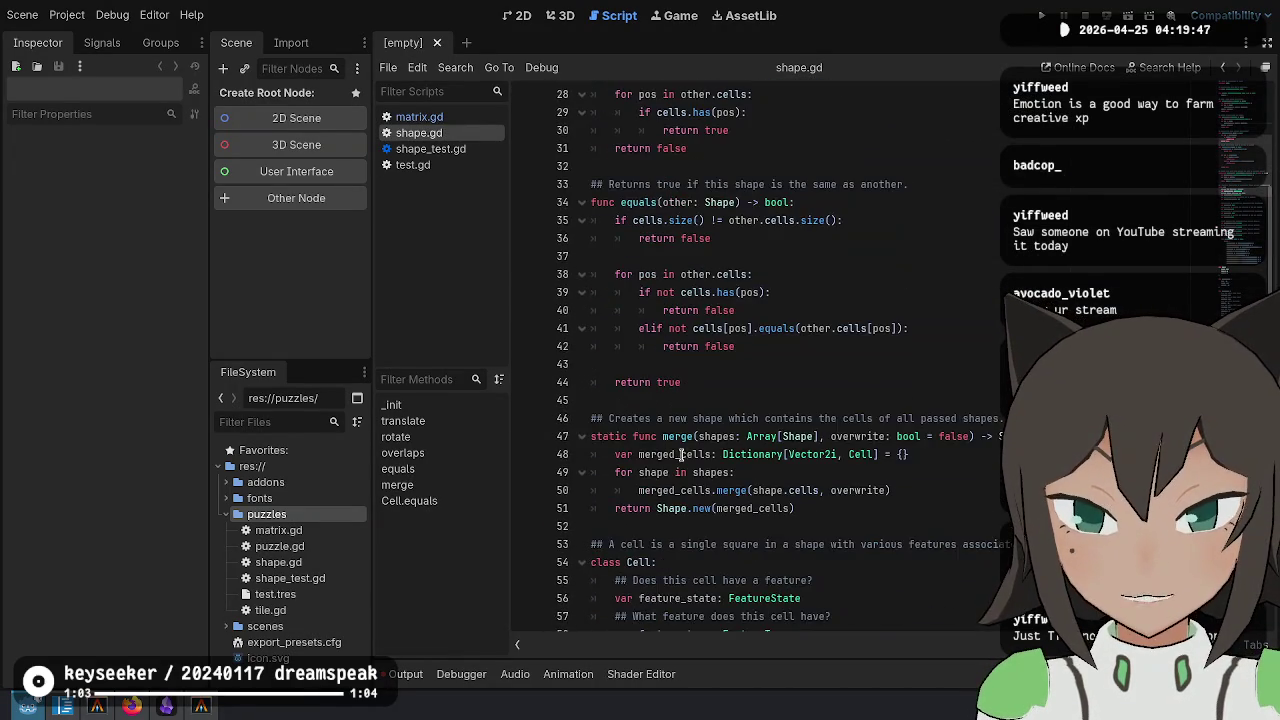
scroll(680, 436, "up", 2)
scroll(653, 302, "up", 6)
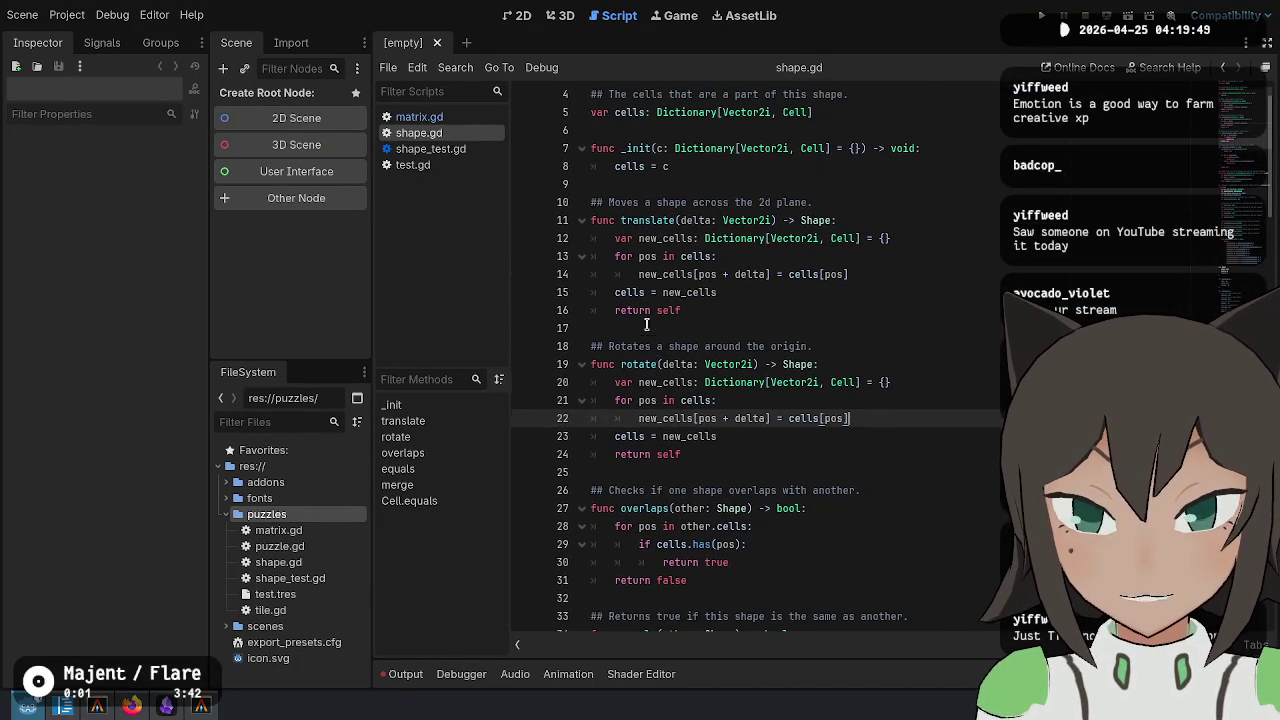
Select and inspect the translate and rotate functions in shape.gd
mouse_move(632, 220)
left_mouse_down()
mouse_move(700, 350)
mouse_move(724, 440)
left_mouse_up()
left_click(667, 222)
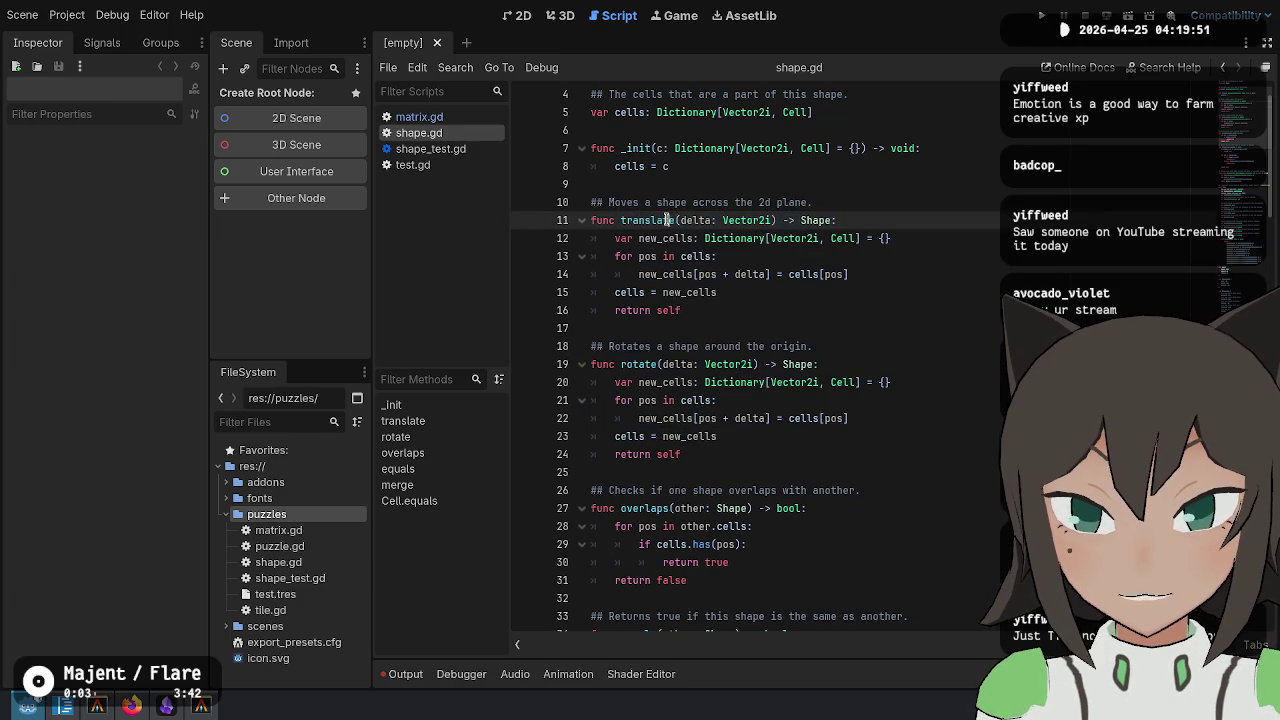
left_click(698, 456)
left_click(652, 222)
double_click(652, 236)
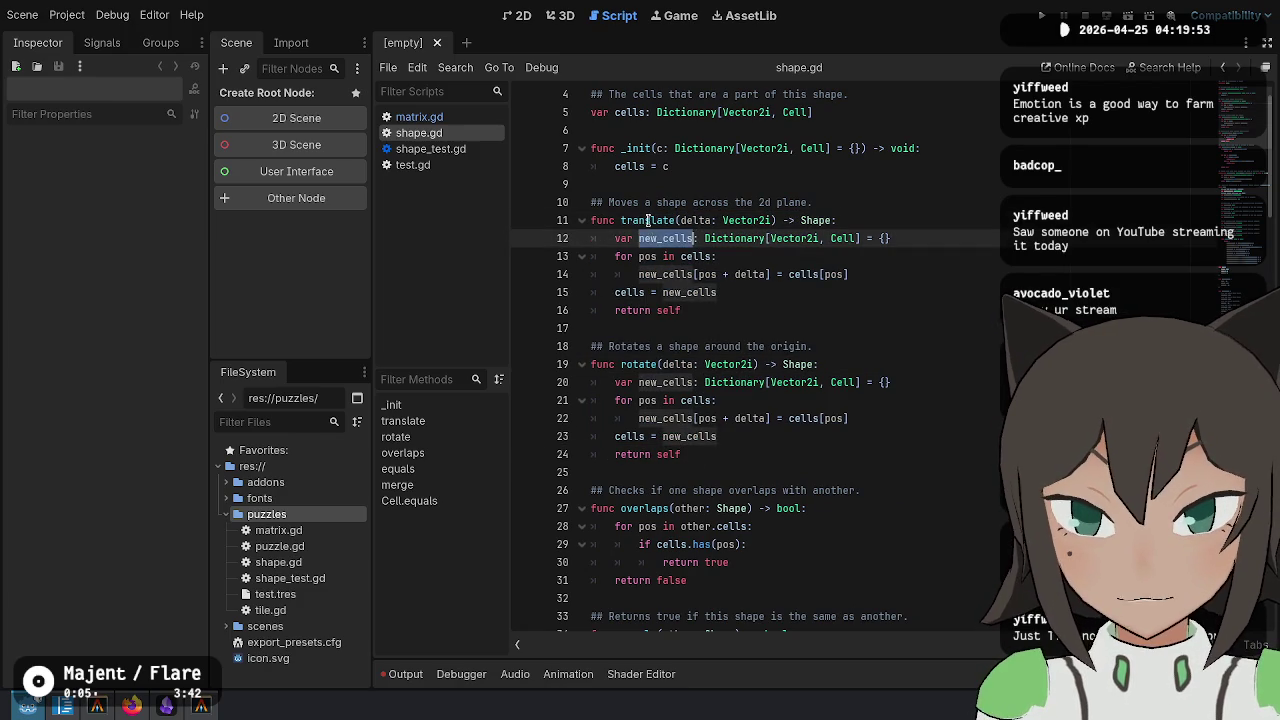
left_click_drag(675, 222, 735, 204)
left_click(723, 220)
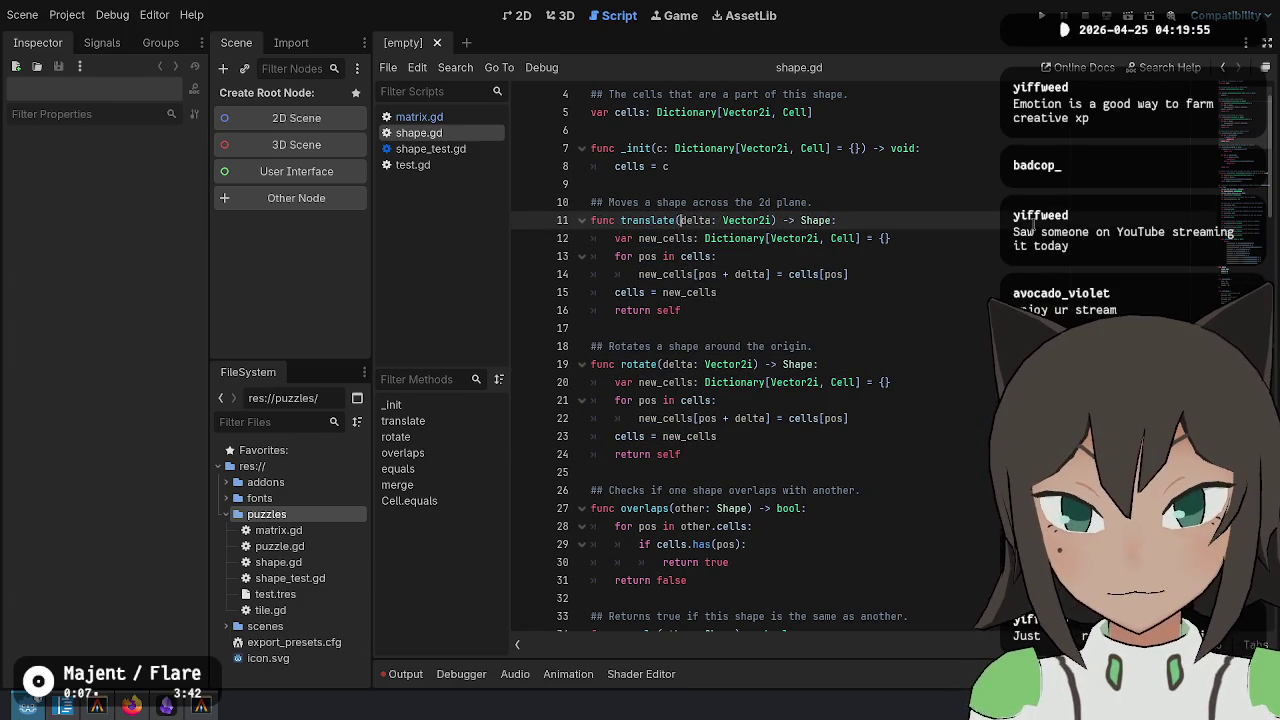
Change the translate signature to transform(matrix: Matrix)
key("ctrl+shift+Right")
type("transform")
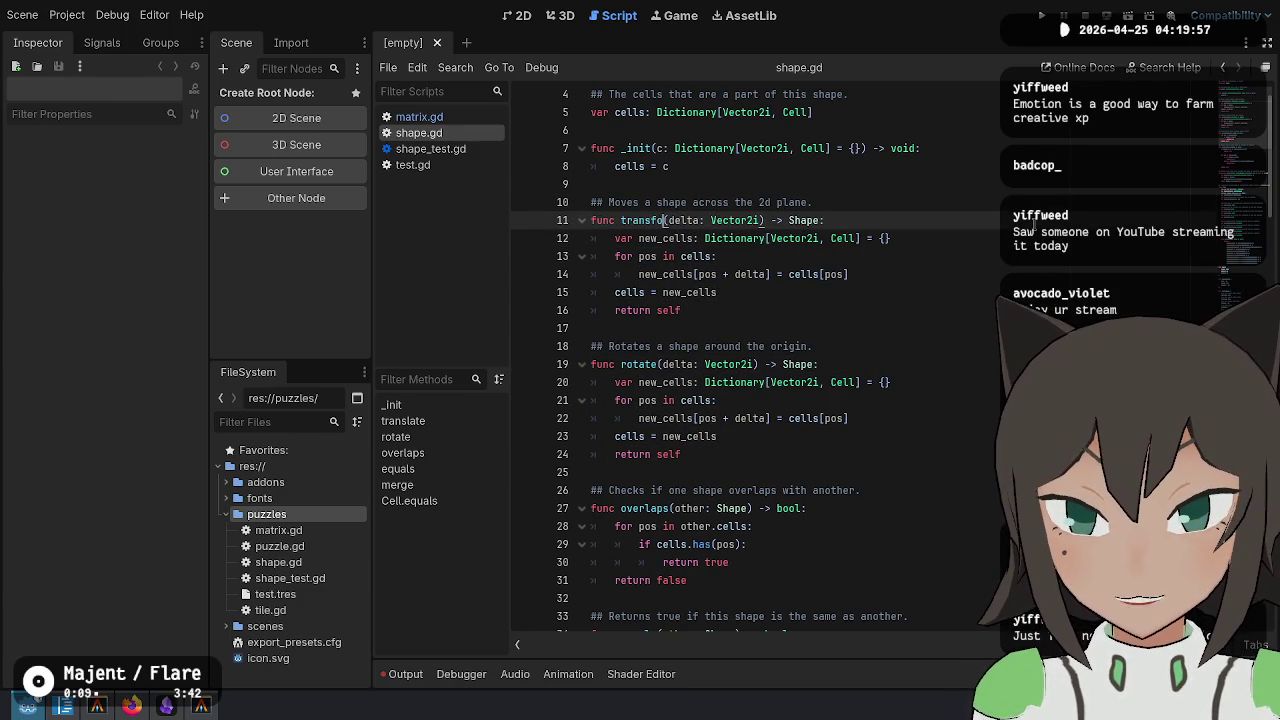
key("ctrl+shift+Right")
type("matrix")
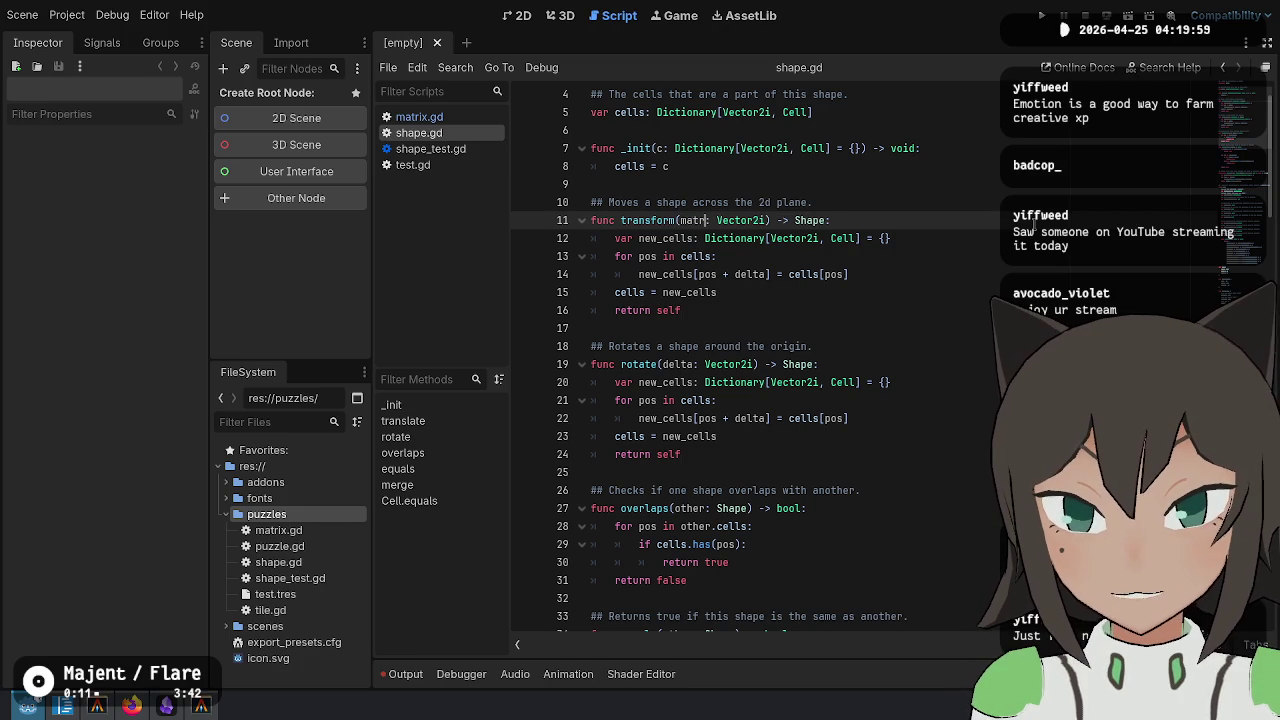
key("ctrl+shift+Left")
type("Matrix")
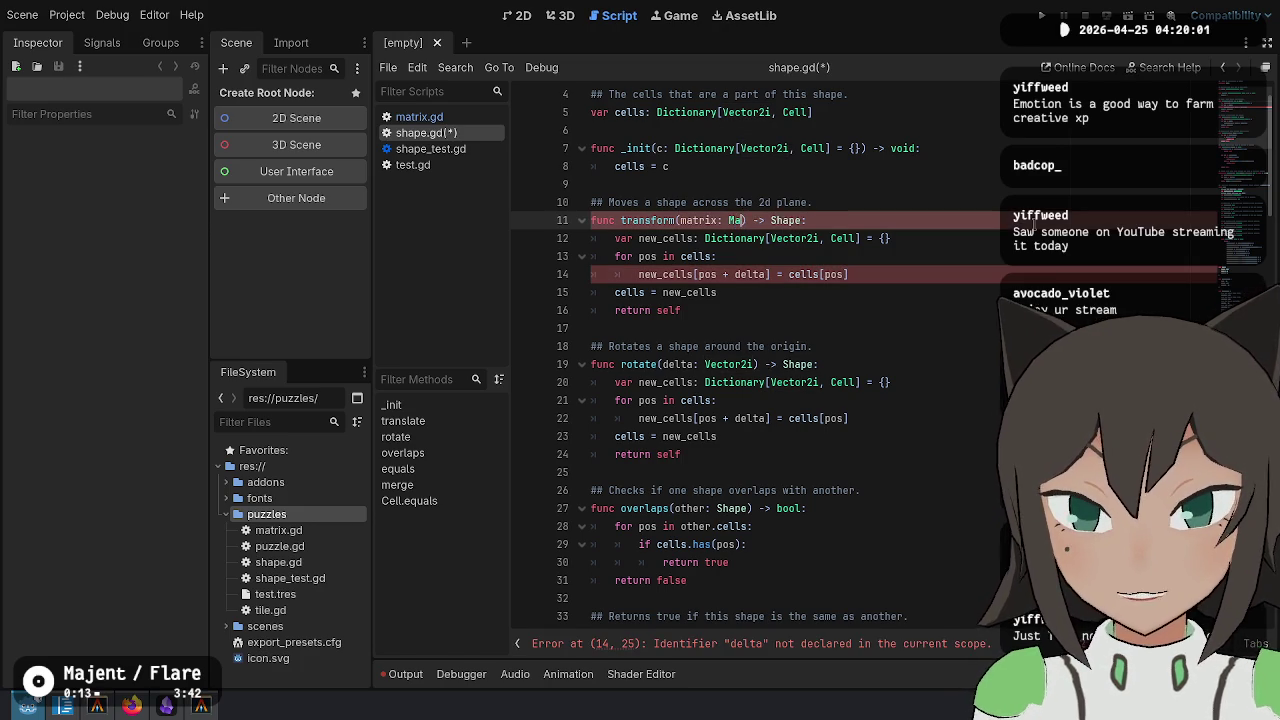
Replace the delta offset on line 14 with matrix.xform(pos)
key("Down")
key("Down")
key("Down")
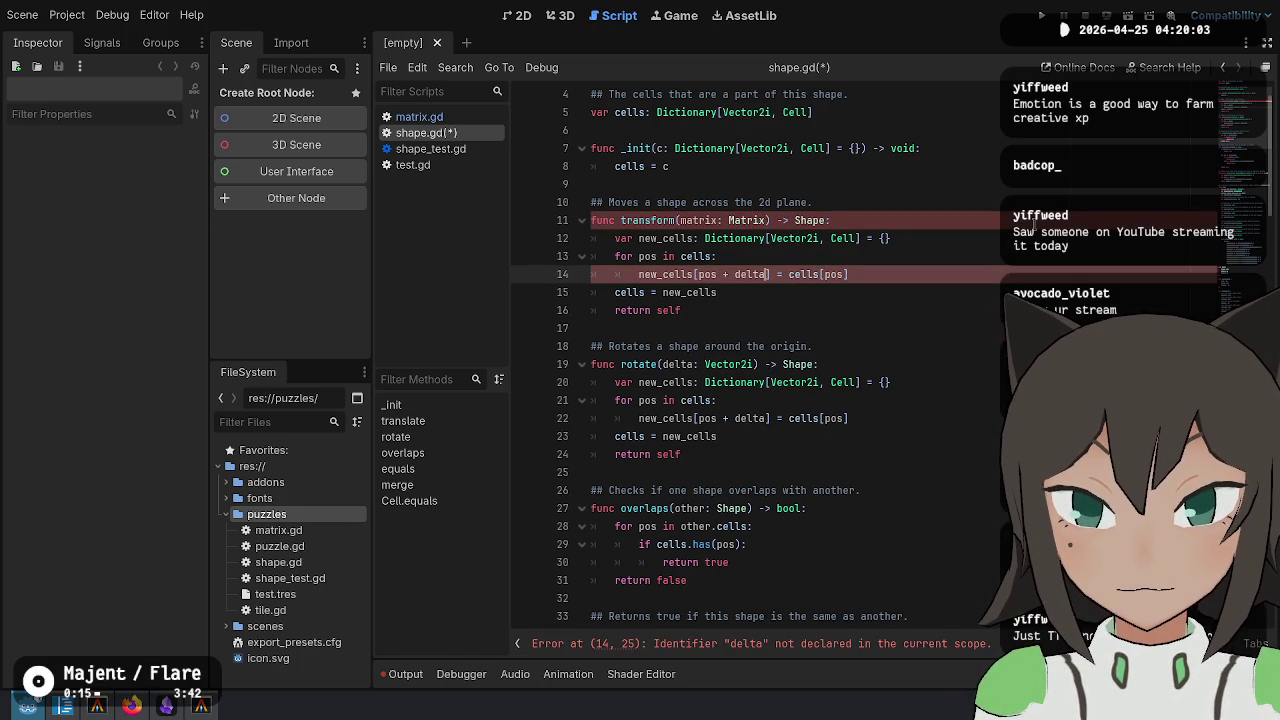
key("ctrl+BackSpace")
key("BackSpace")
key("BackSpace")
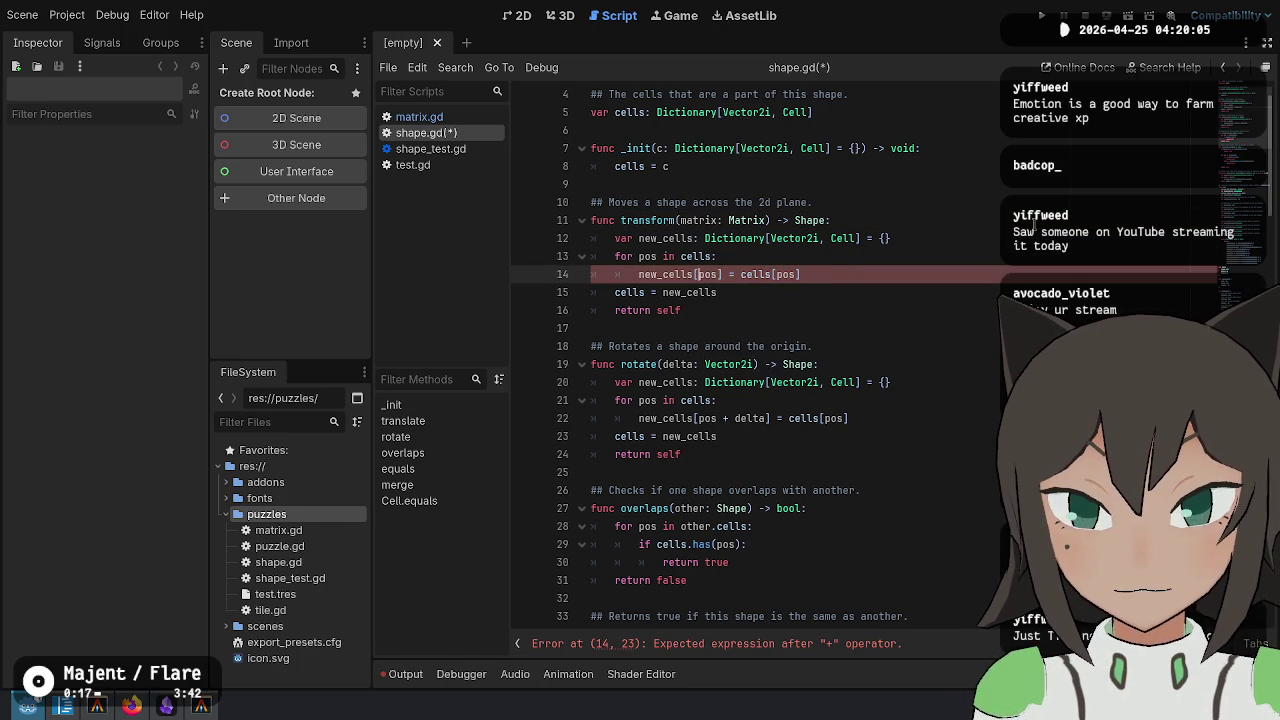
type("matrix.")
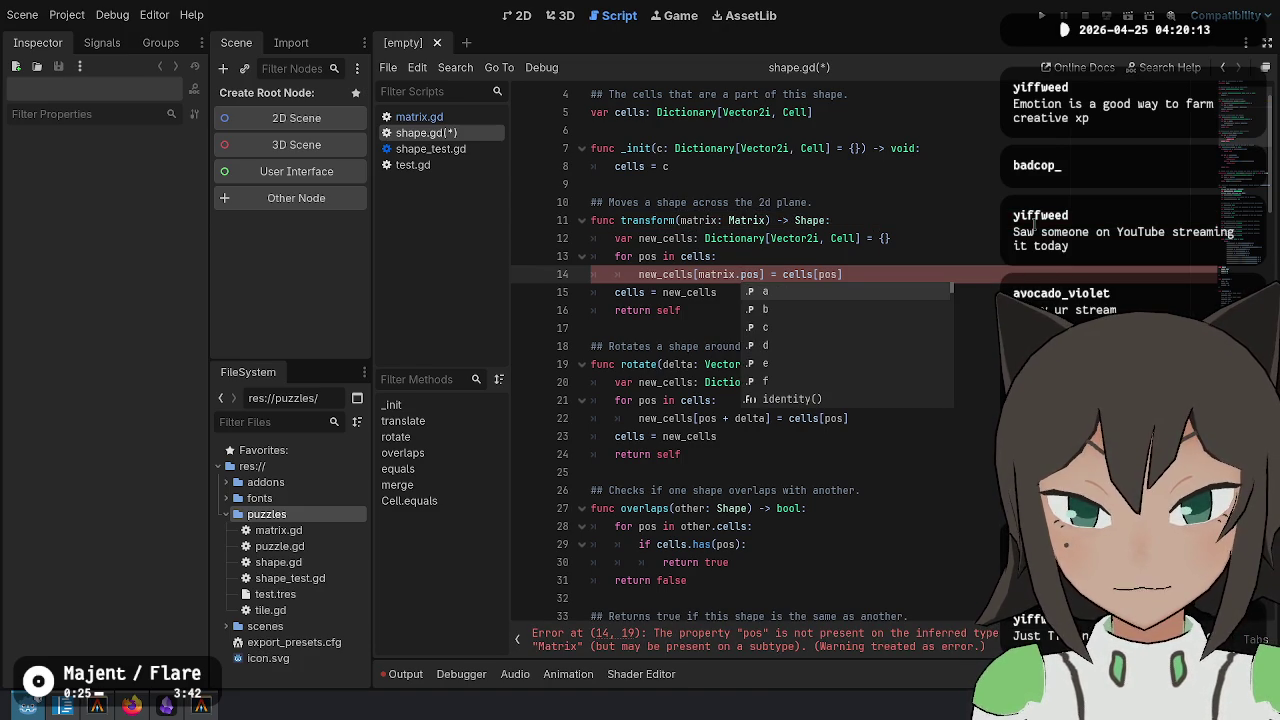
type("xform(pos")
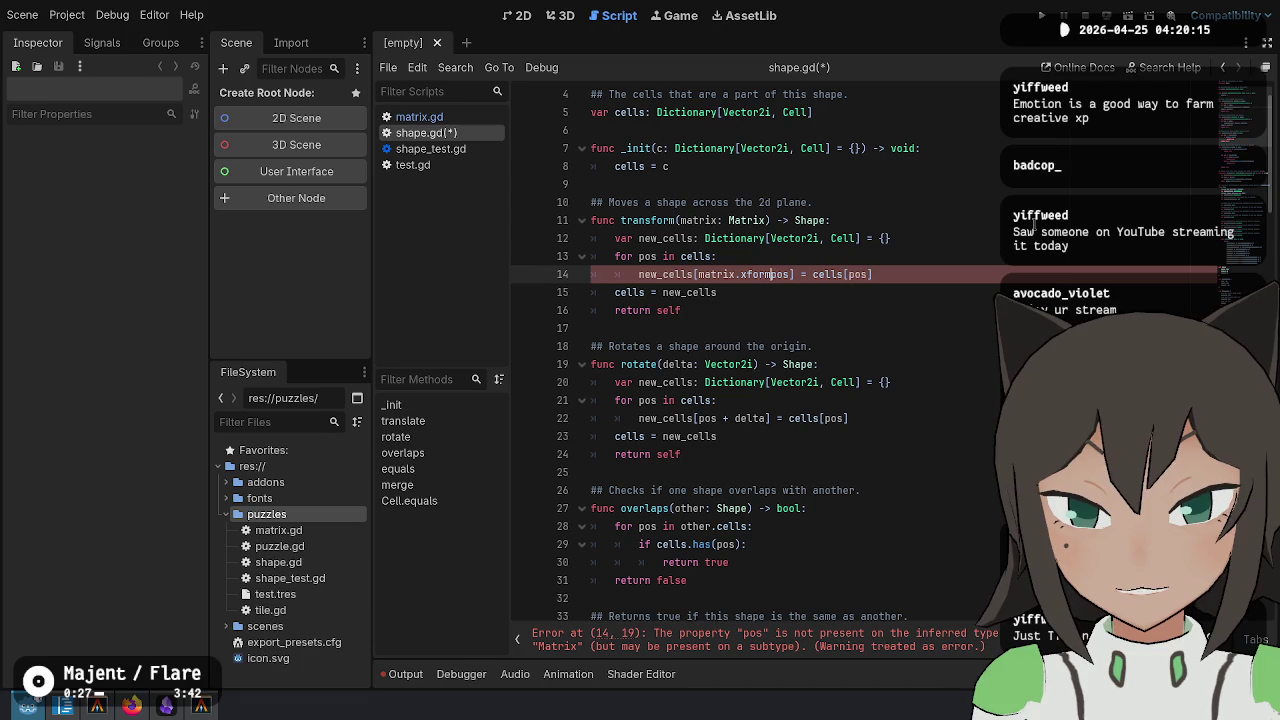
type(")")
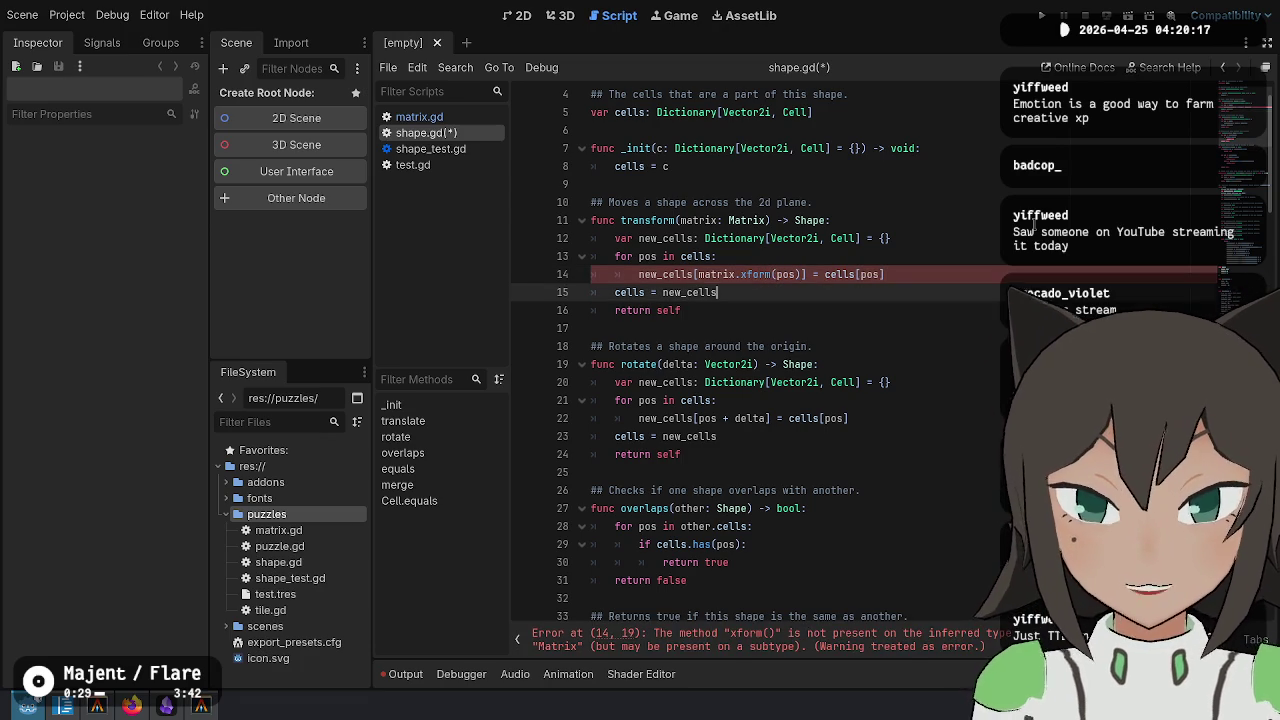
Delete the rotate function from shape.gd
mouse_move(591, 328)
left_mouse_down()
mouse_move(801, 364)
mouse_move(700, 440)
mouse_move(591, 472)
left_mouse_up()
key("BackSpace")
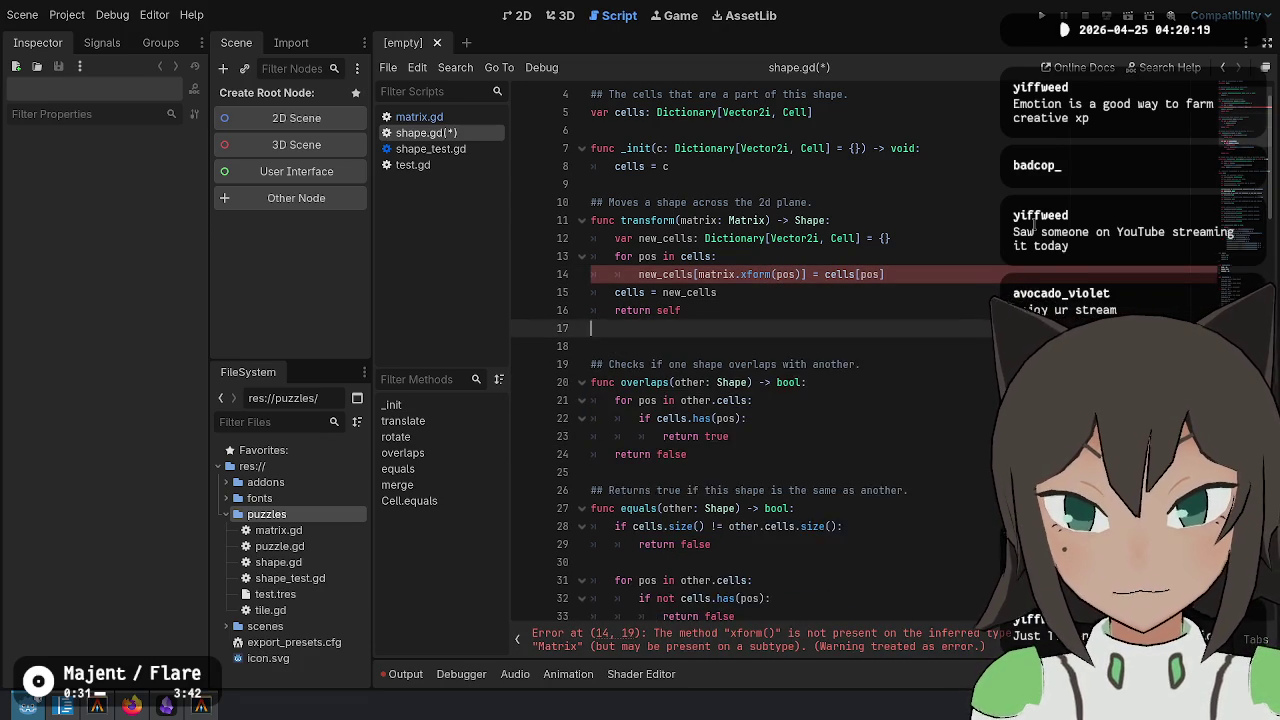
key("Up")
key("Up")
key("Up")
key("Up")
key("Up")
Reword the comment above transform to begin 'Transforms' and reference the matrix, then save shape.gd
key("BackSpace")
key("BackSpace")
key("BackSpace")
type("Transfo")
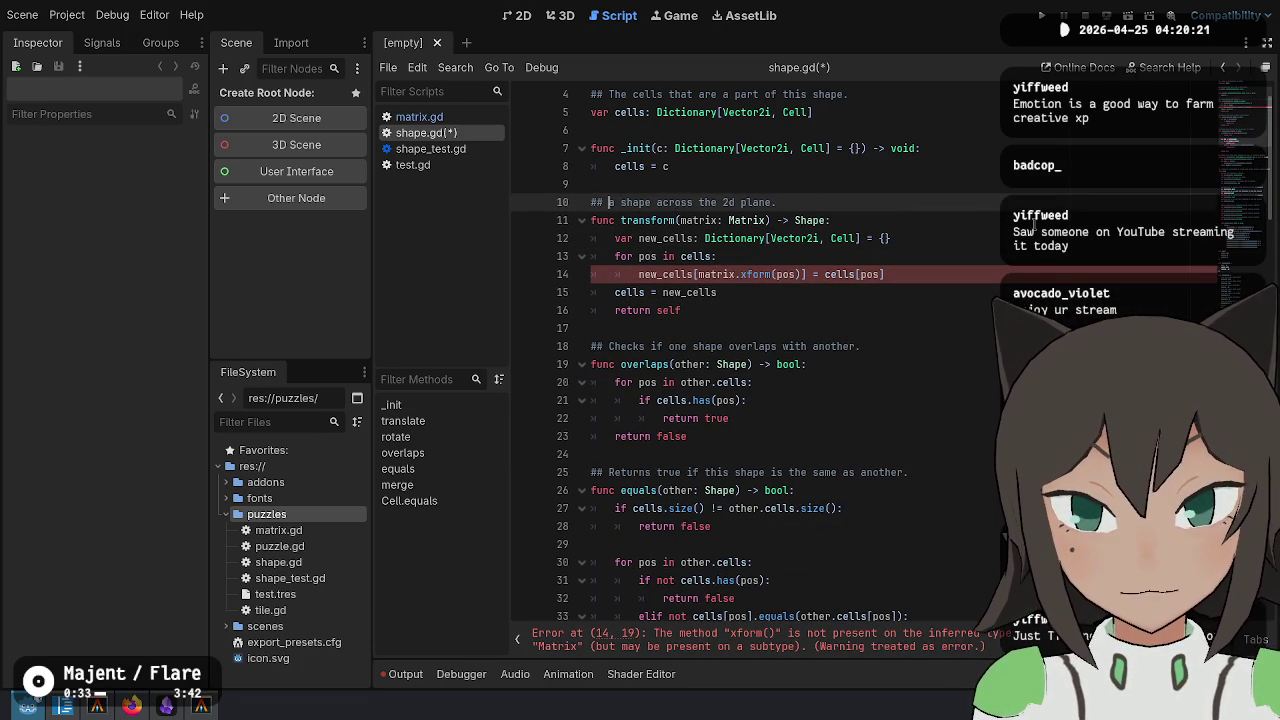
type("rms")
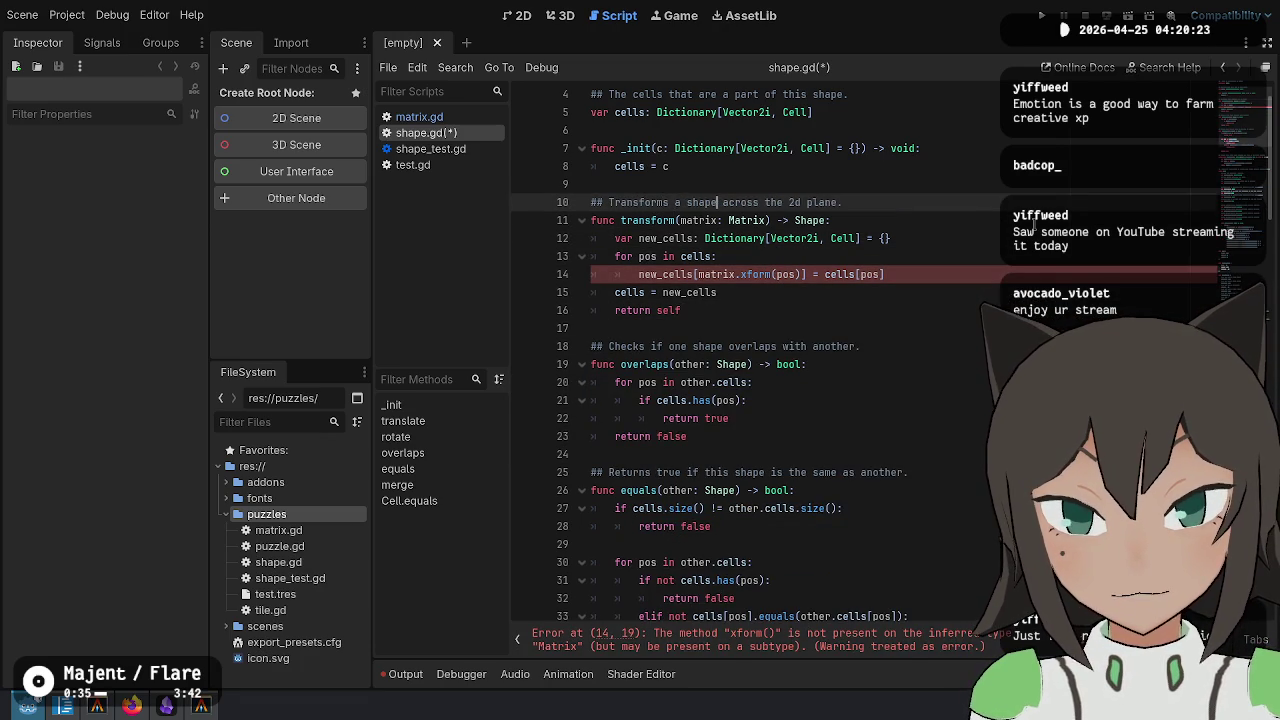
key("shift+End")
key("Delete")
type("accordin")
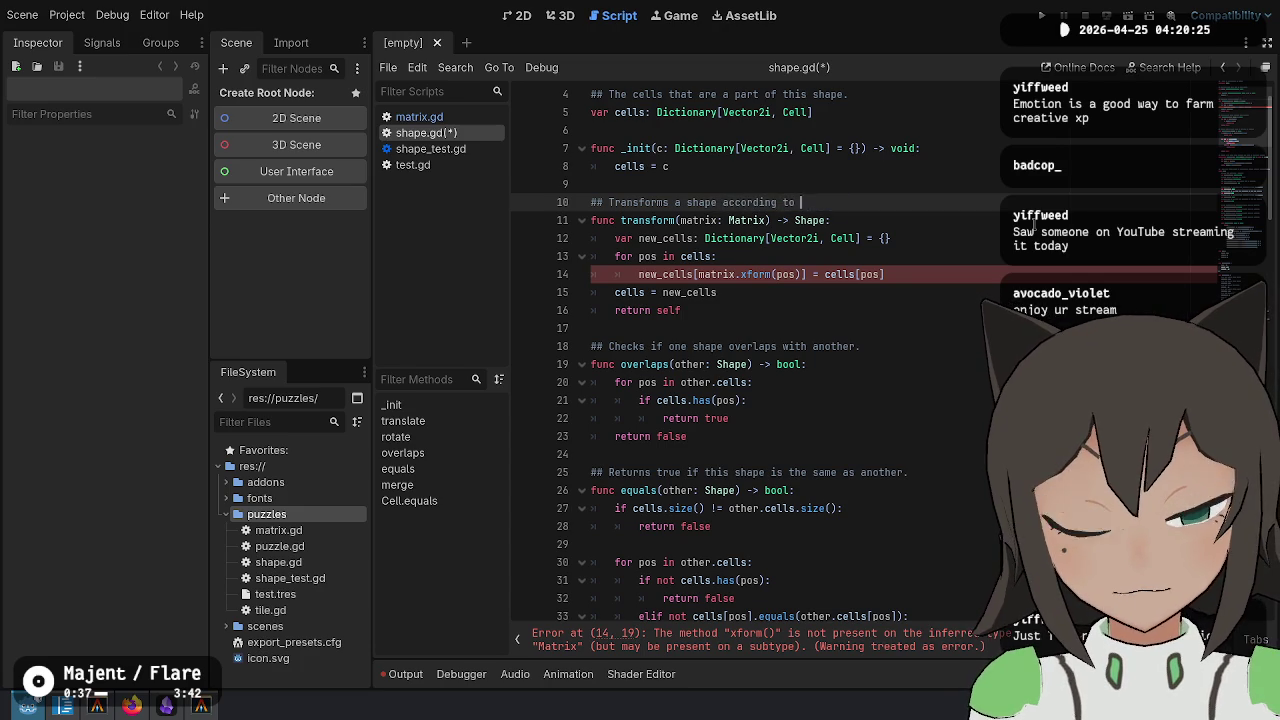
type("a mtr")
type("a")
key("End")
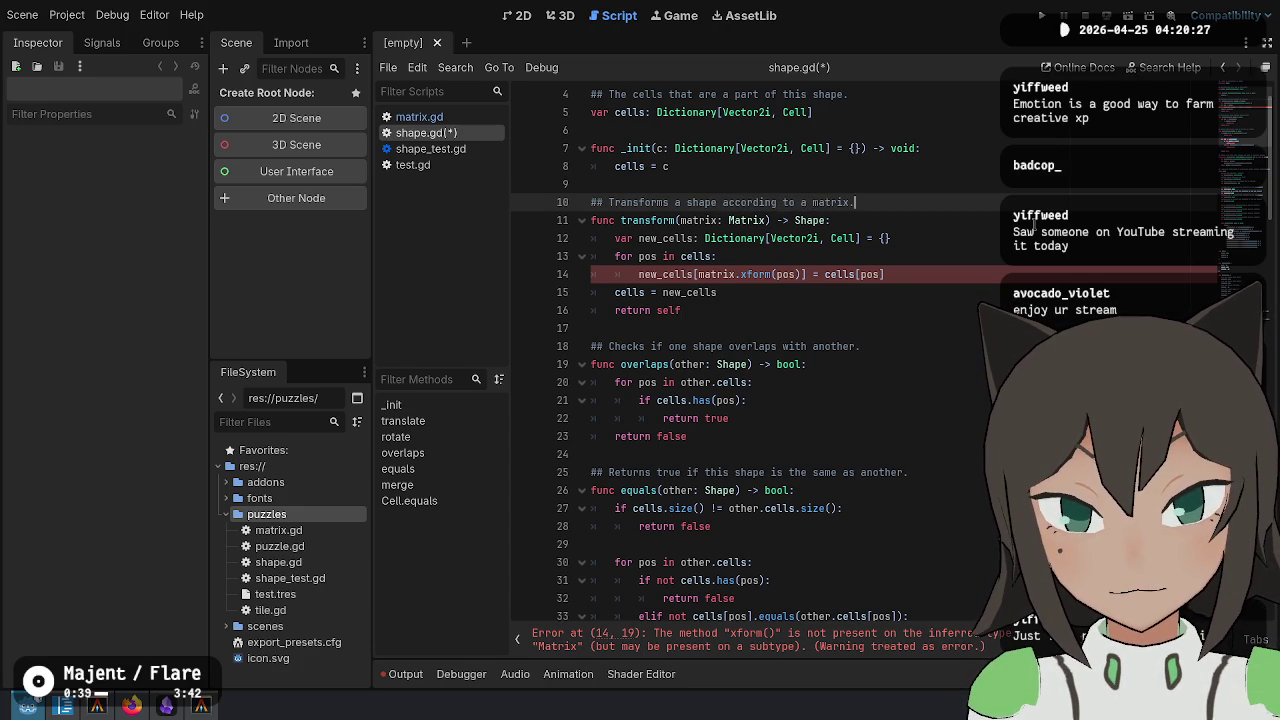
scroll(1000, 300, "up", 1)
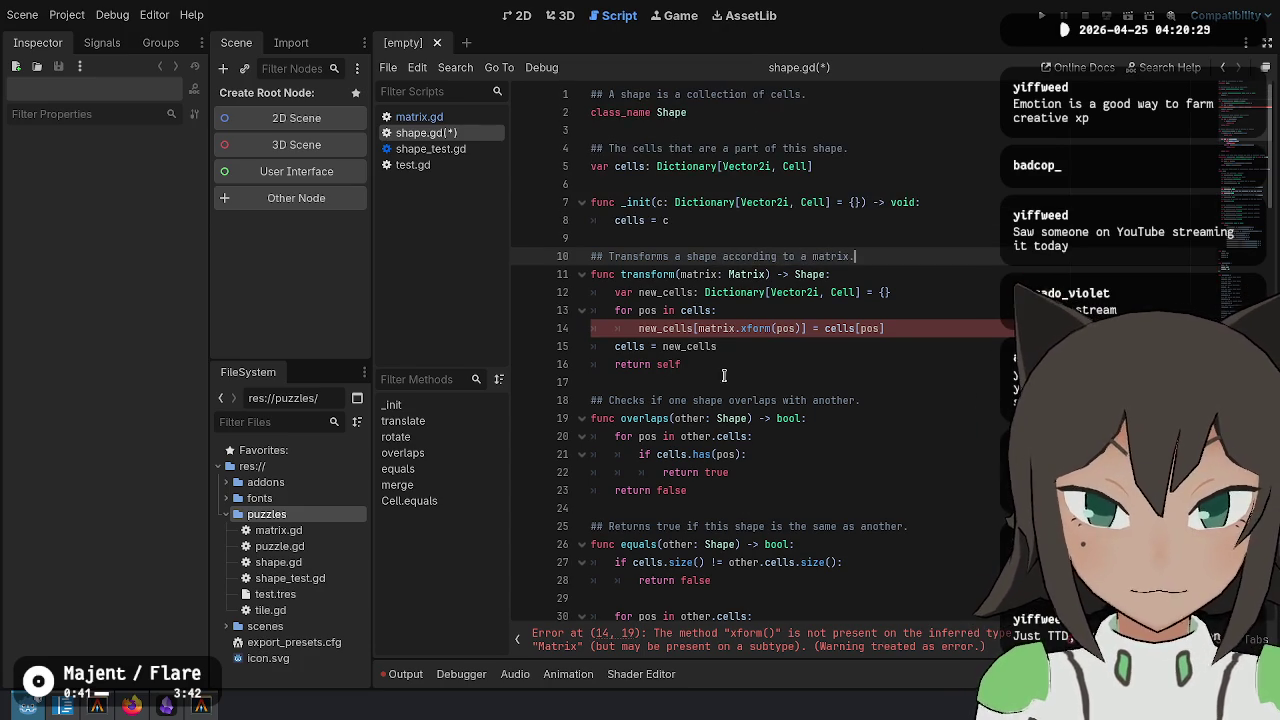
key("ctrl+s")
In matrix.gd, start a static func xform(l: Matrix) declaration below mul()
left_click(419, 117)
scroll(763, 397, "down", 5)
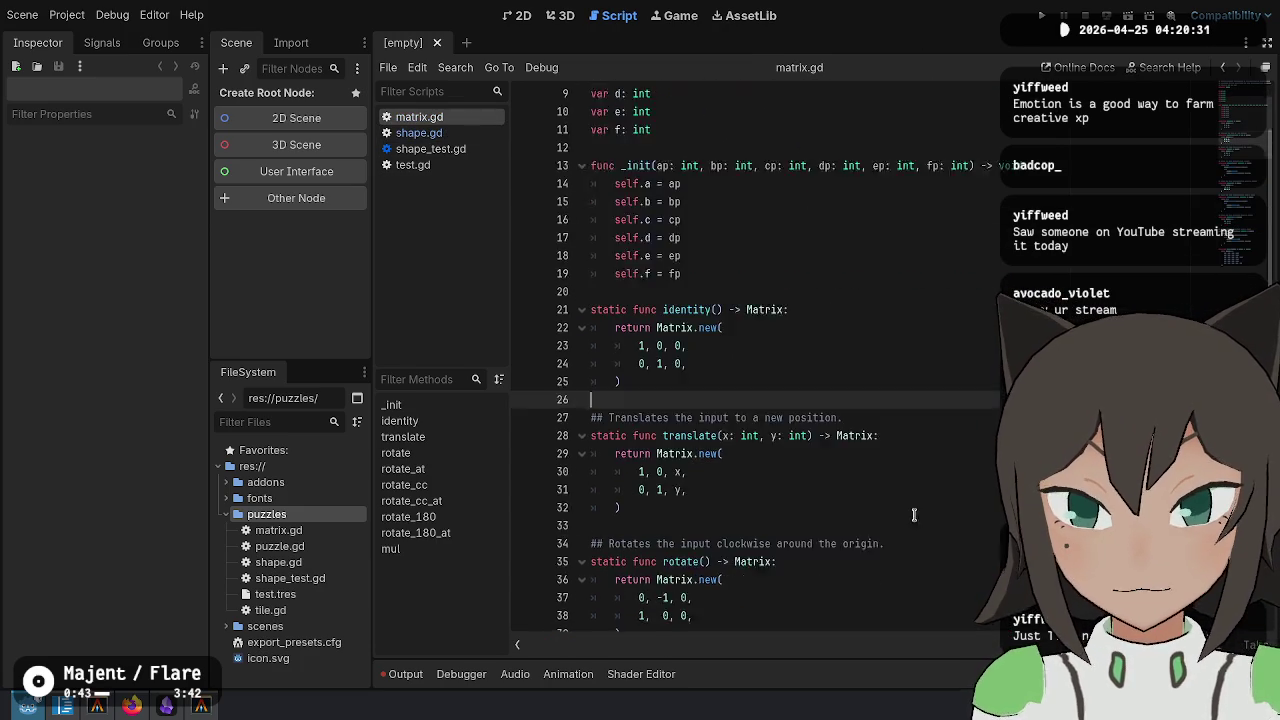
scroll(763, 397, "down", 15)
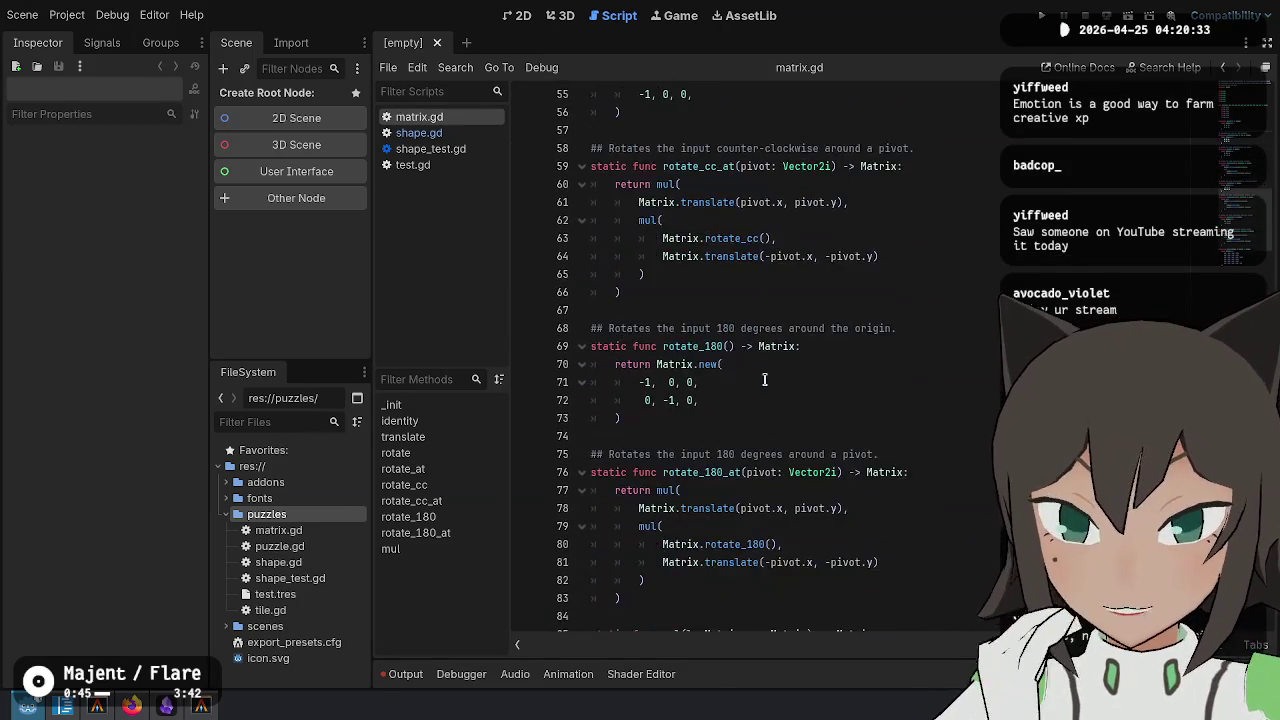
left_click(719, 444)
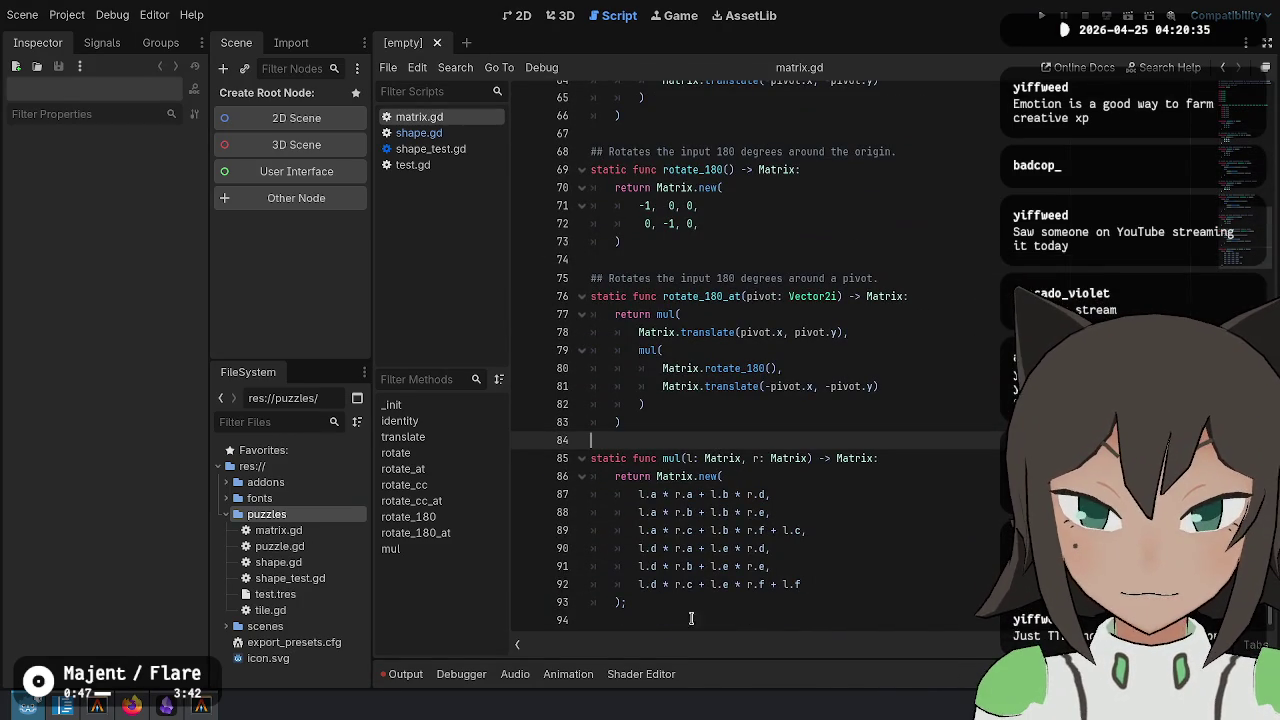
left_click(644, 602)
key("Return")
key("Return")
key("BackSpace")
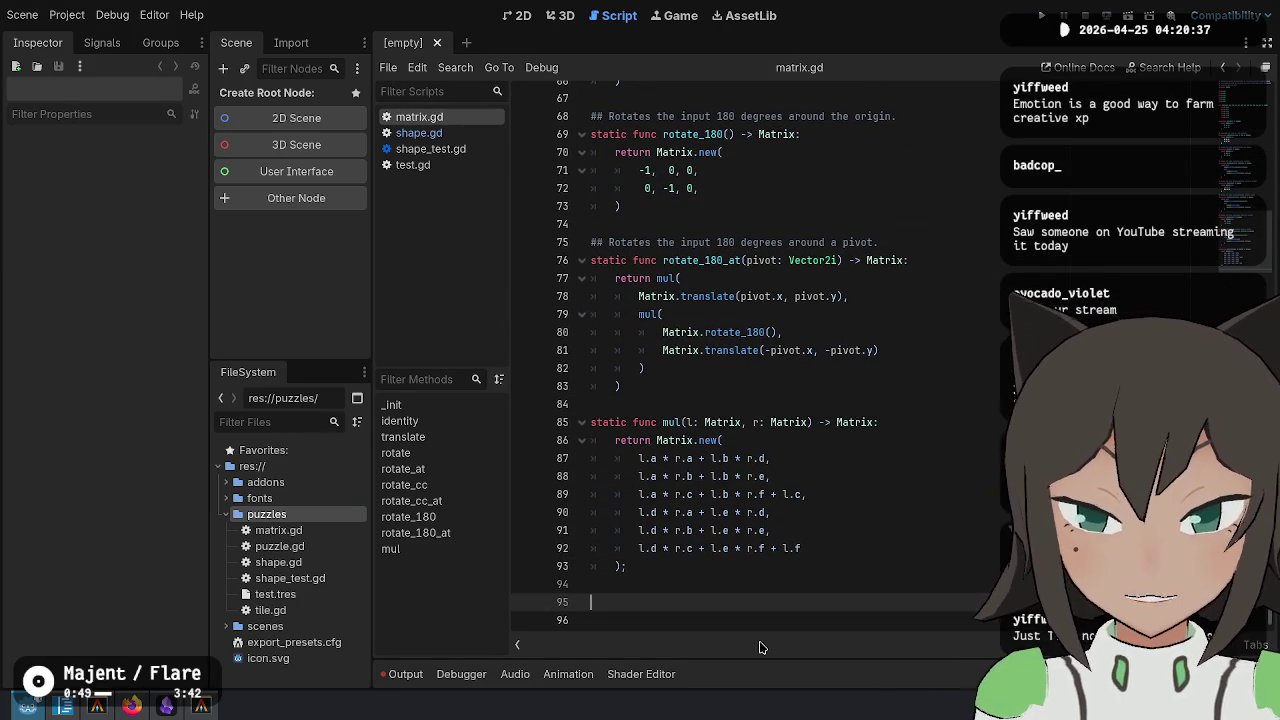
type("static func")
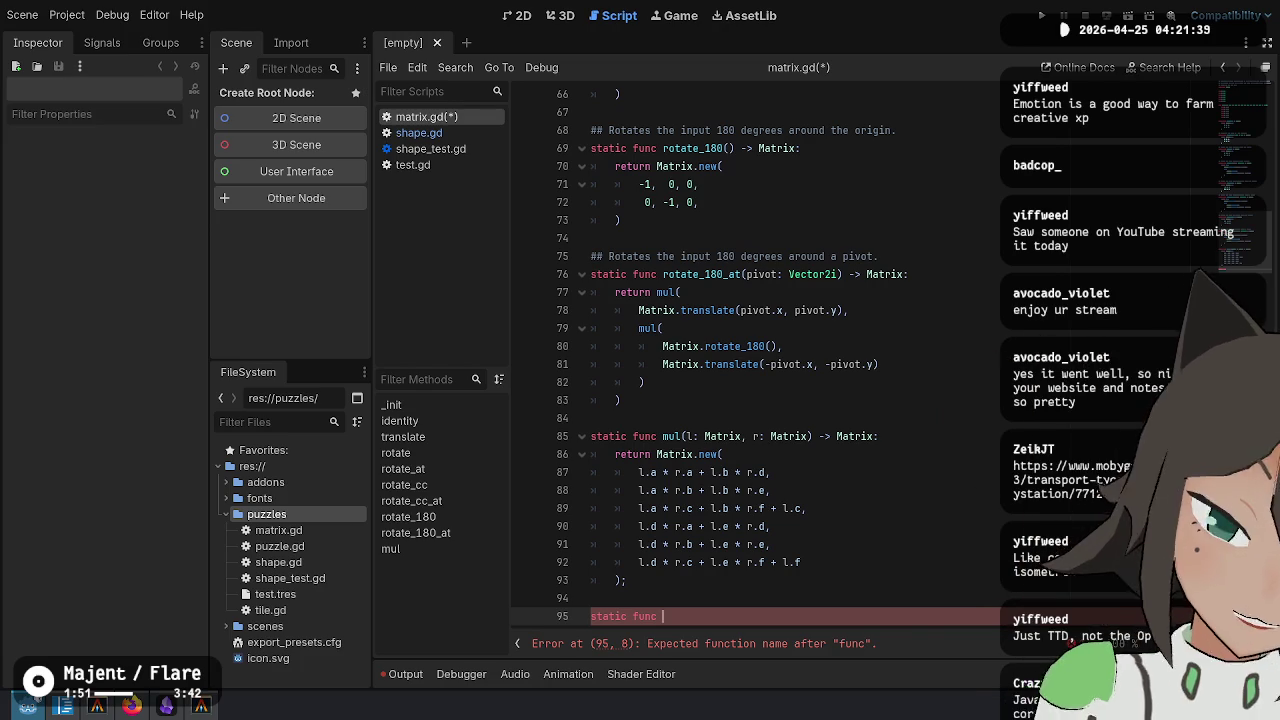
scroll(724, 529, "down", 1)
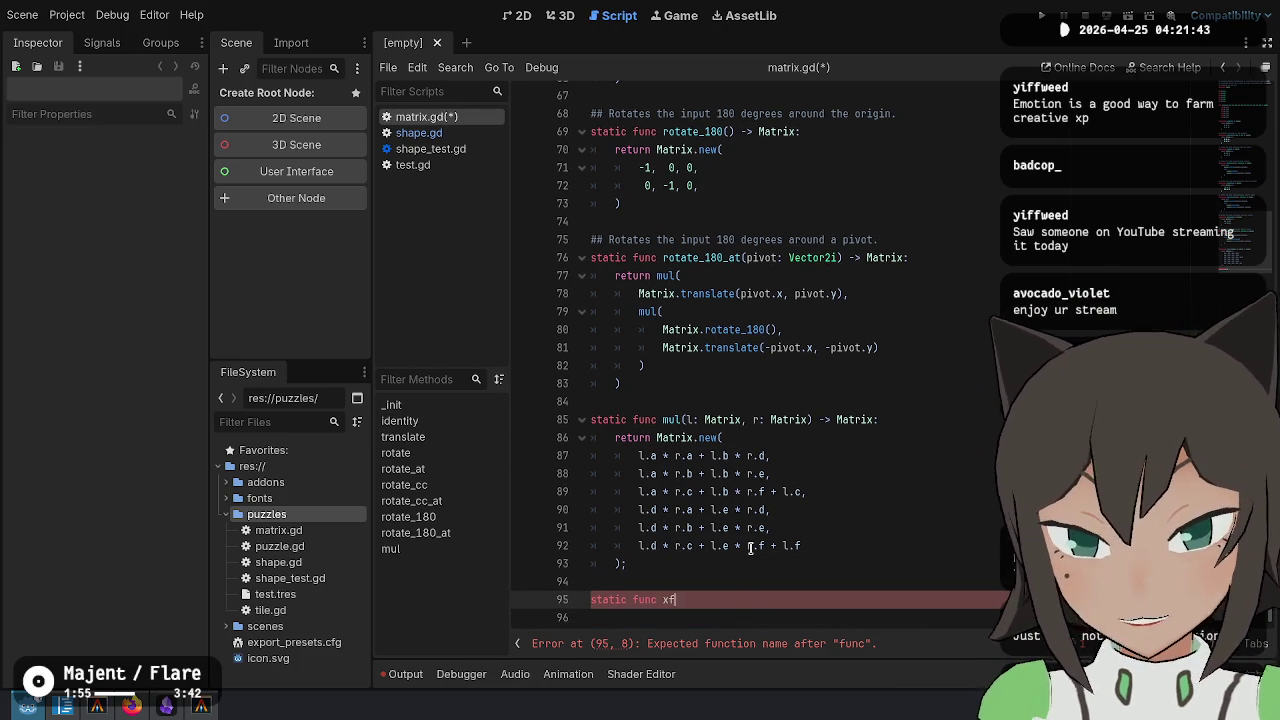
type("orm(l: Matrix")
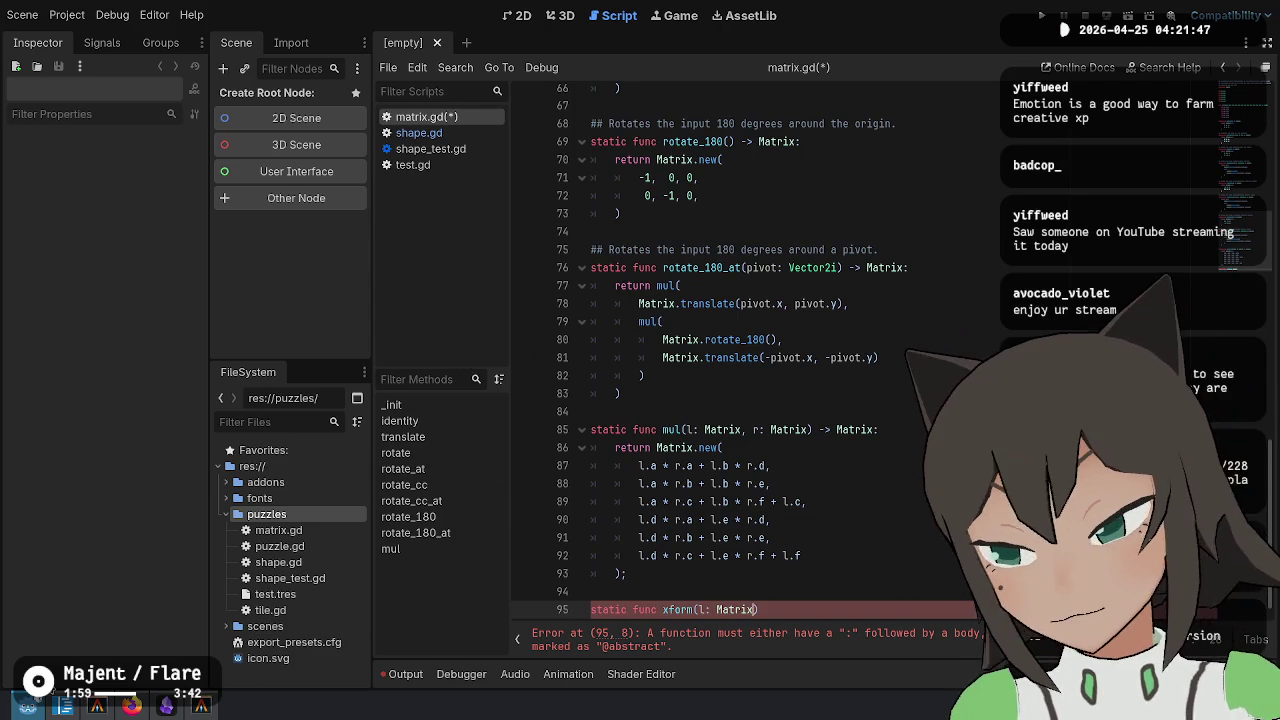
Close the ideas.md notes window and switch to a terminal
key("alt+Tab")
left_click(798, 43)
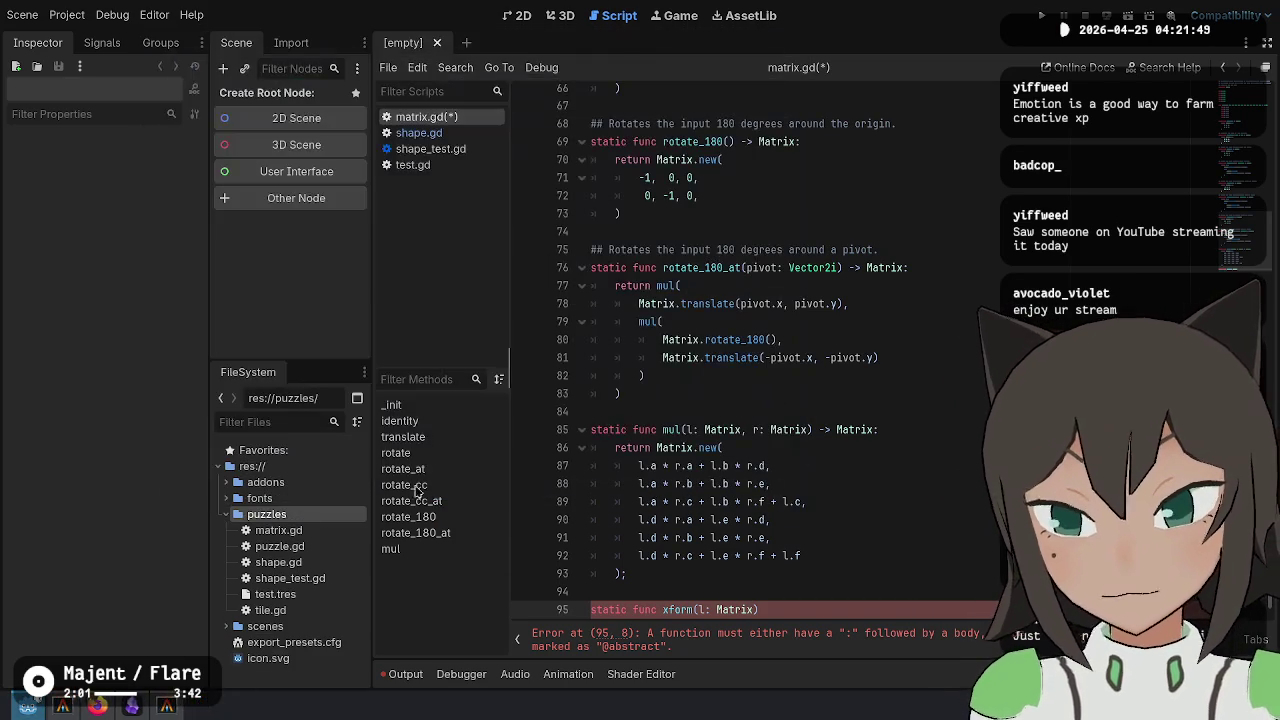
key("alt+Tab")
Exit the logbook terminal and bring the memocat terminal forward
type("exit")
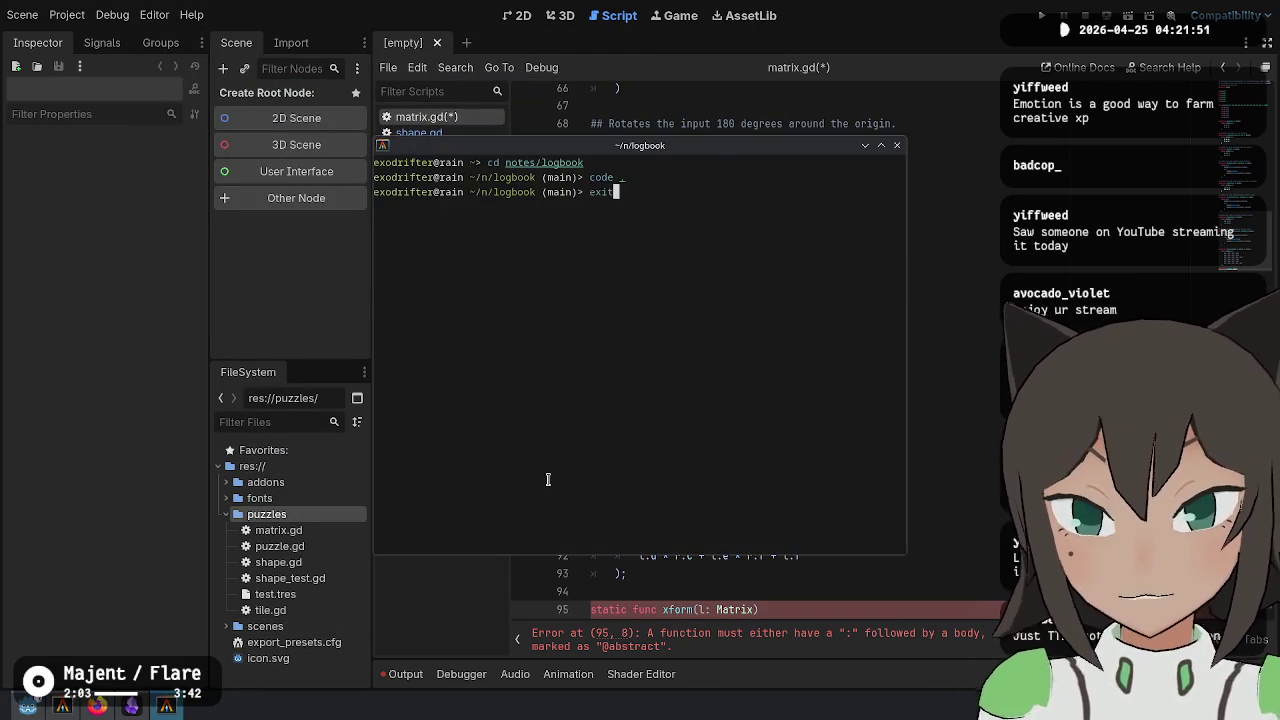
key("Return")
left_click(60, 706)
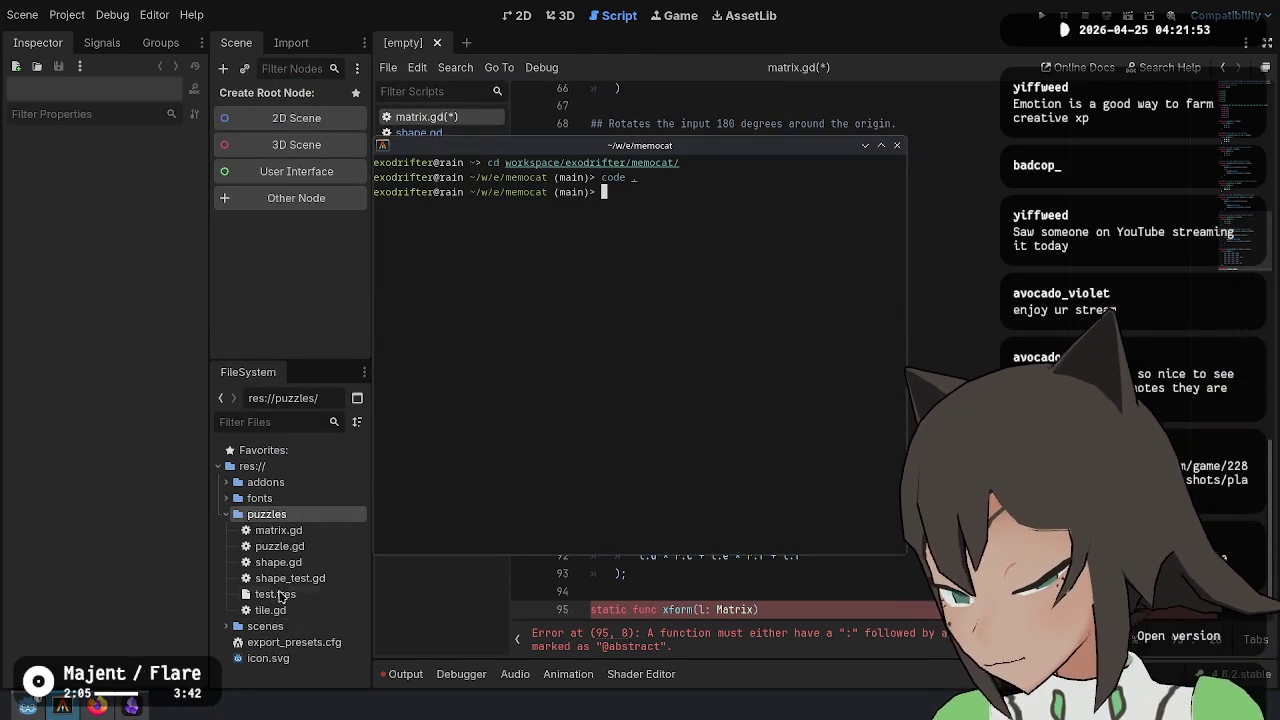
Change directory to ../flambe
type("cd ")
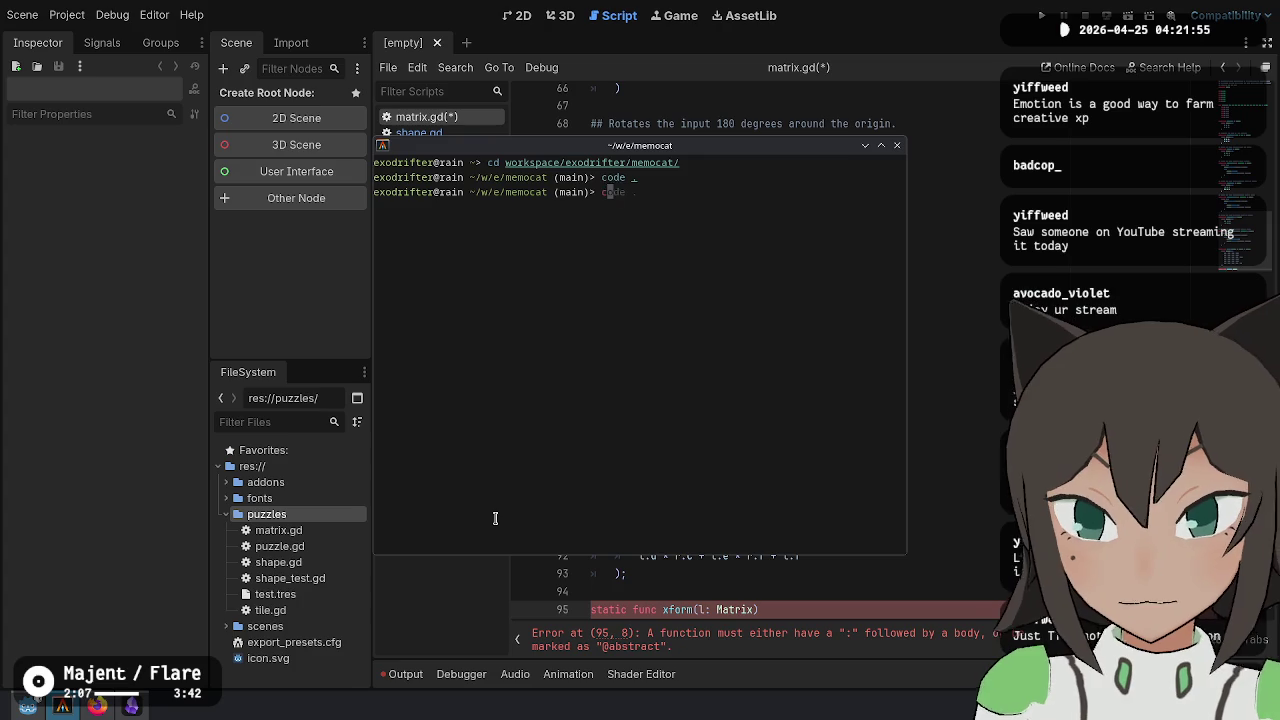
type("../")
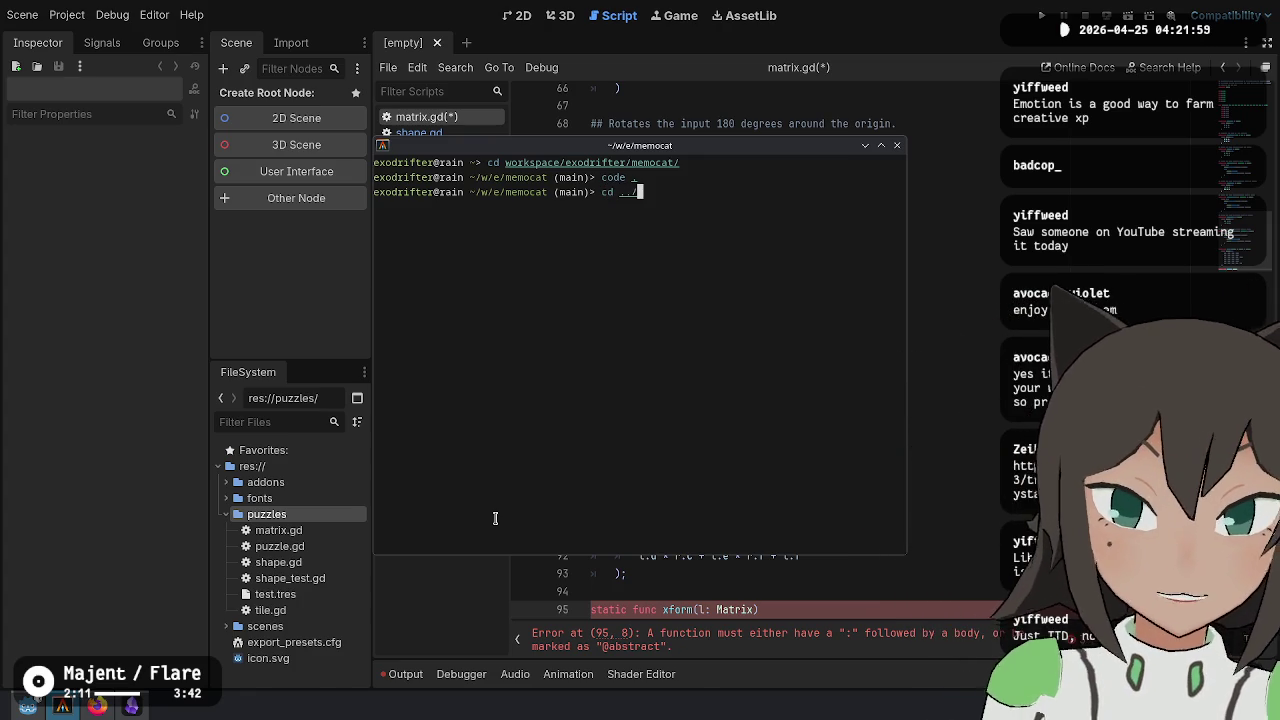
key("Tab")
key("Tab")
key("Tab")
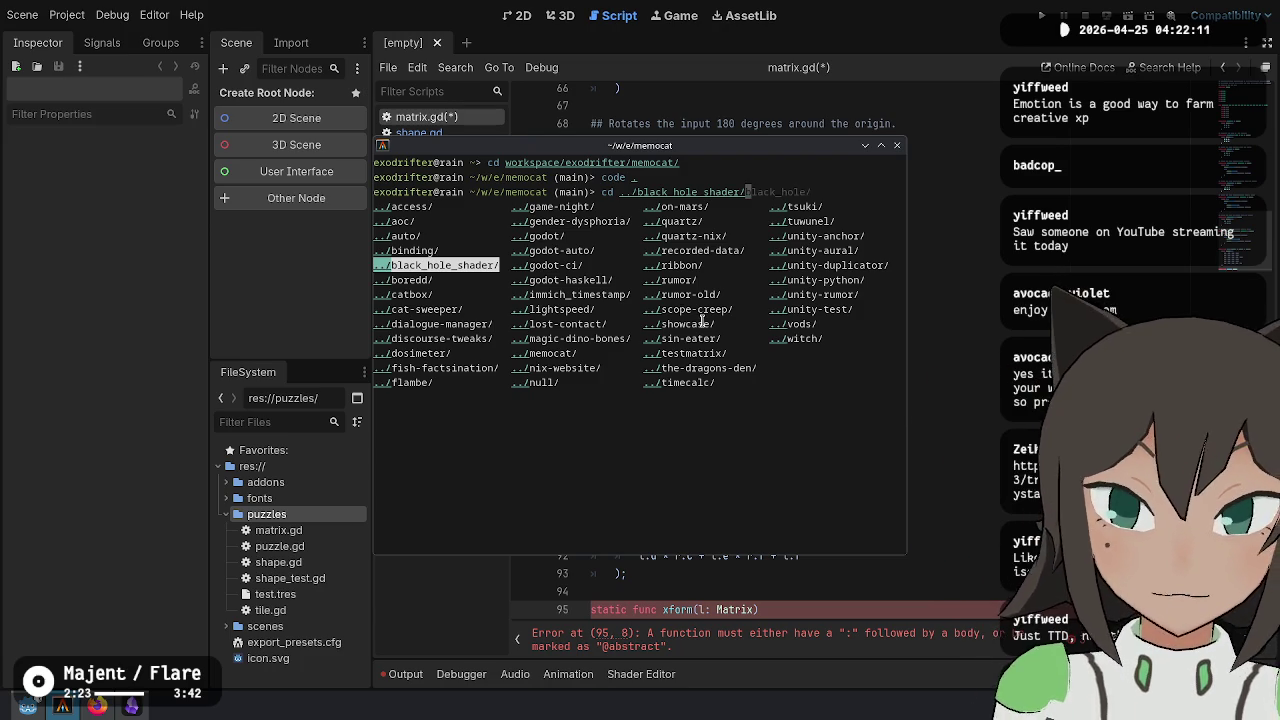
key("Tab")
key("Tab")
key("Tab")
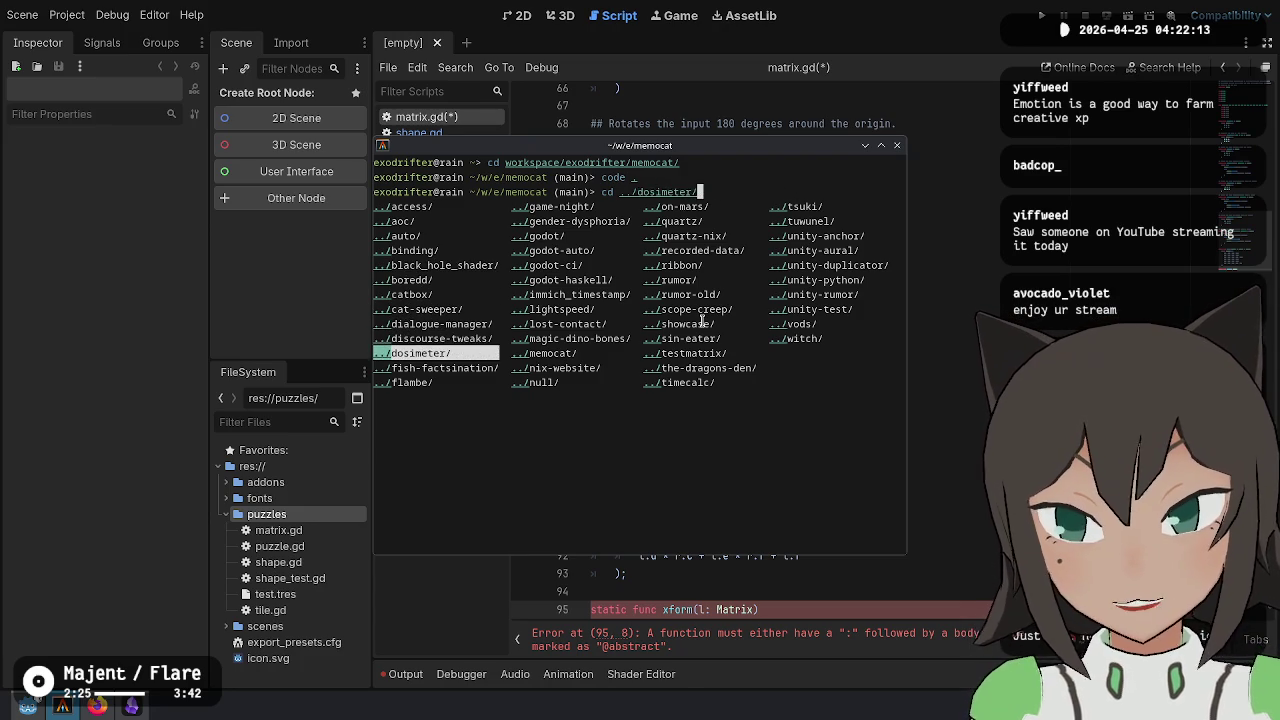
key("Return")
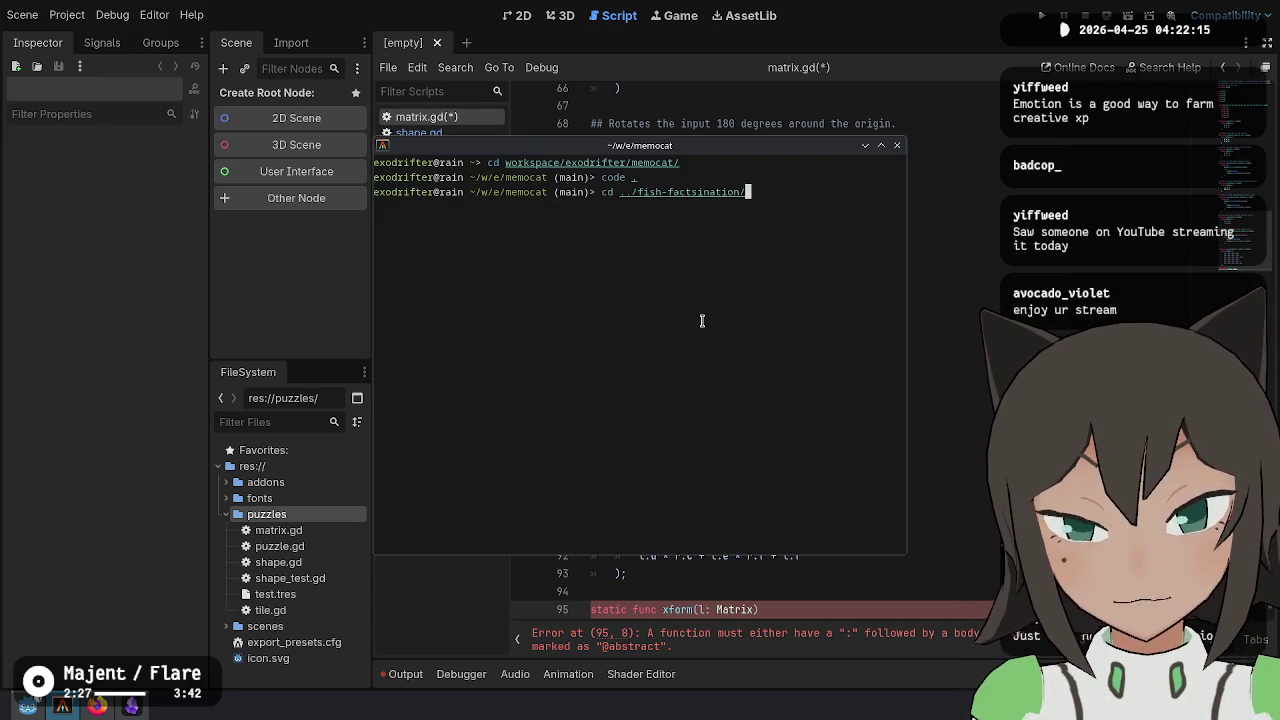
key("BackSpace")
key("BackSpace")
key("BackSpace")
type("flambe")
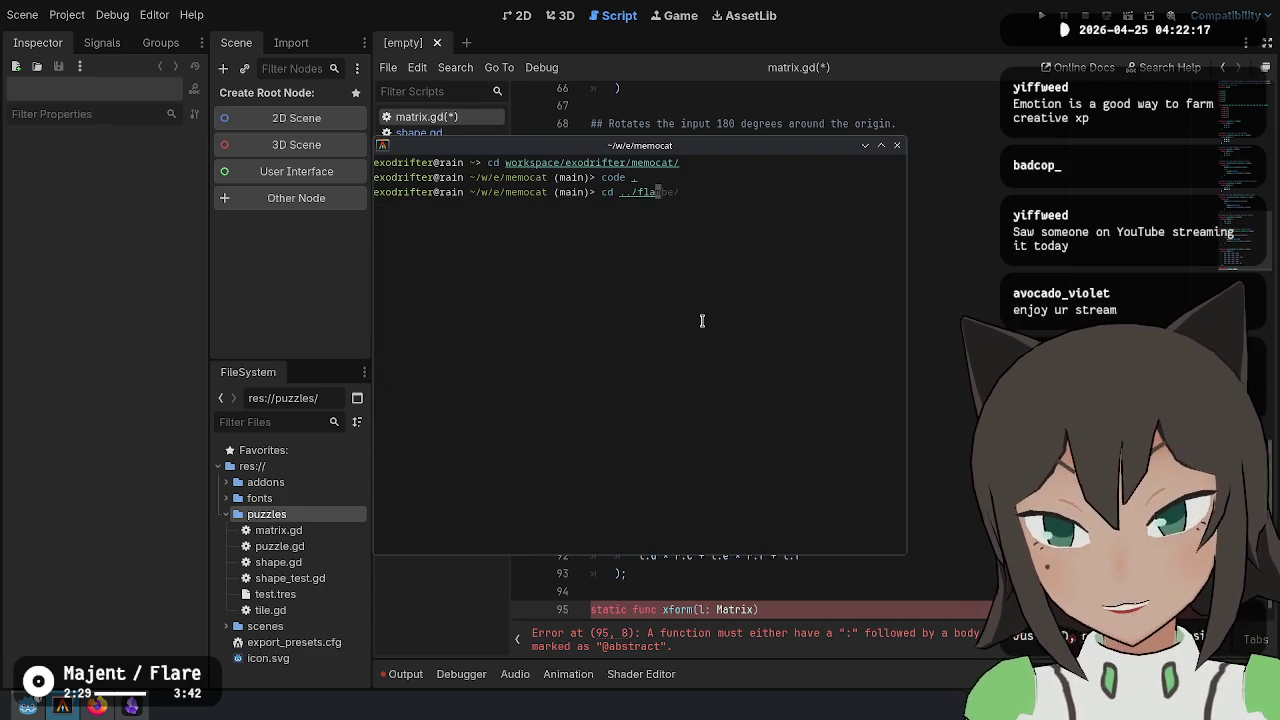
key("Return")
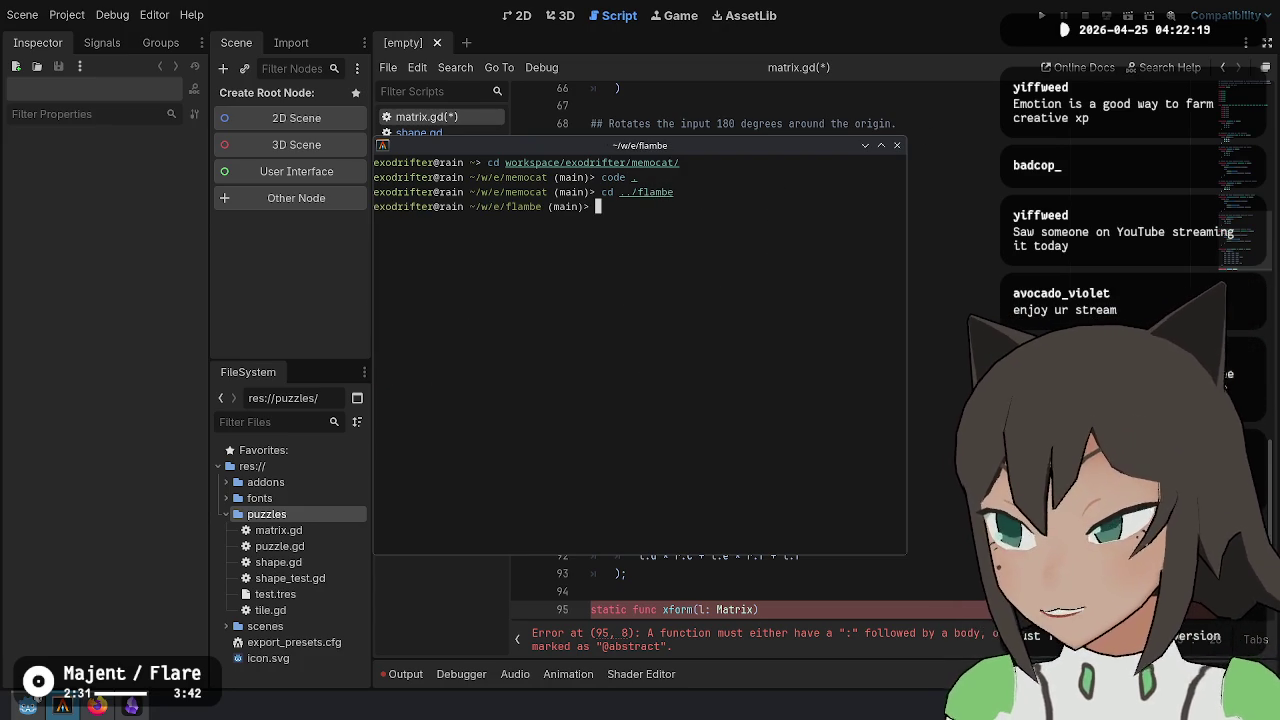
Run code . to open the flambe project in VS Code
key("alt+Tab")
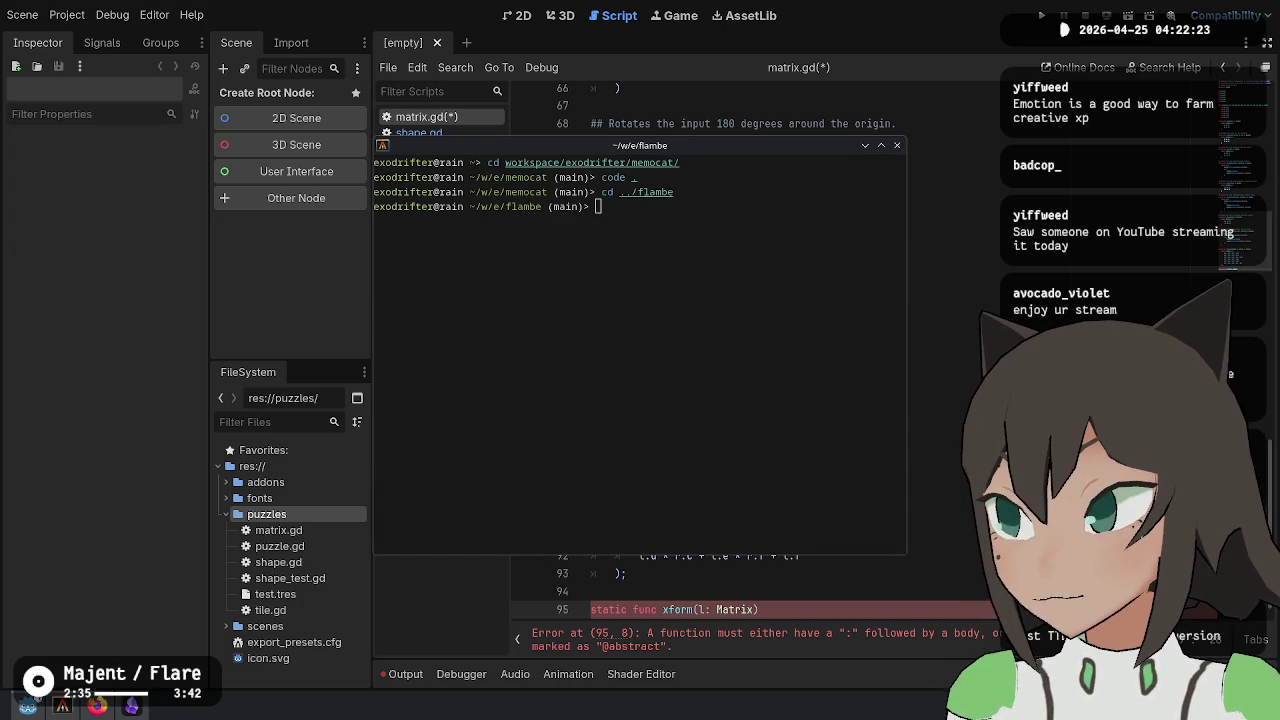
left_click(789, 306)
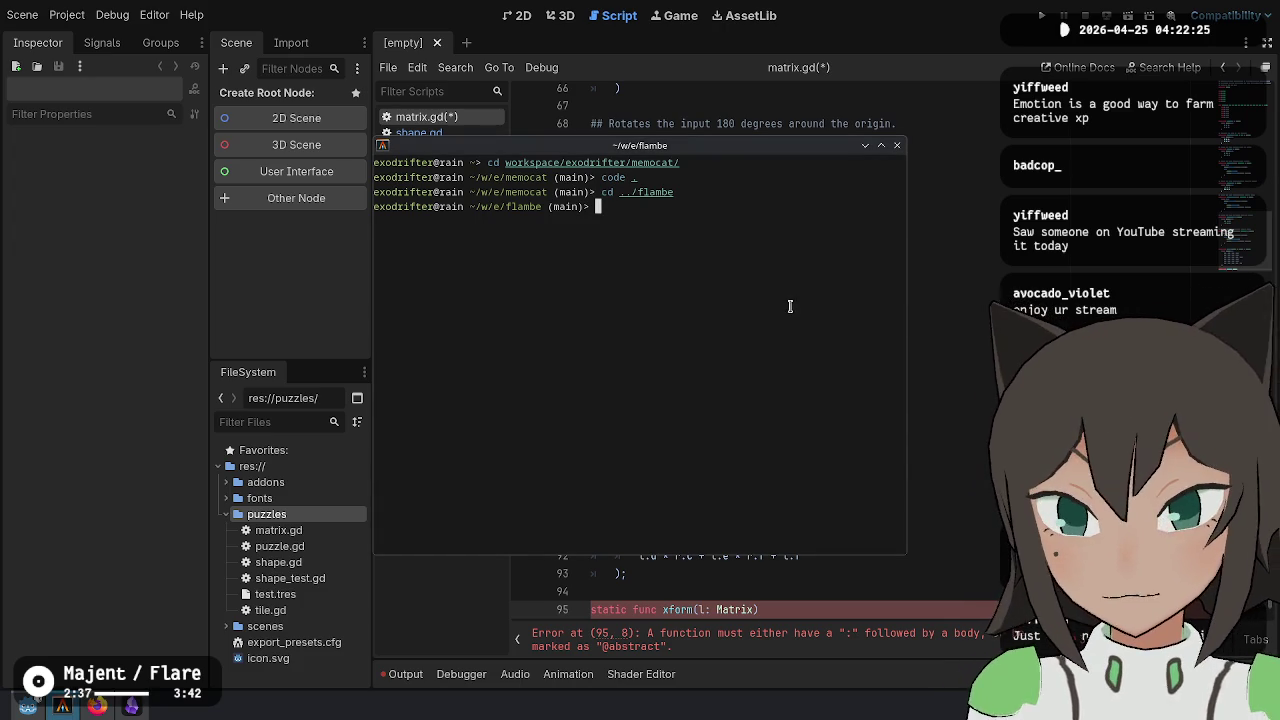
type("code .")
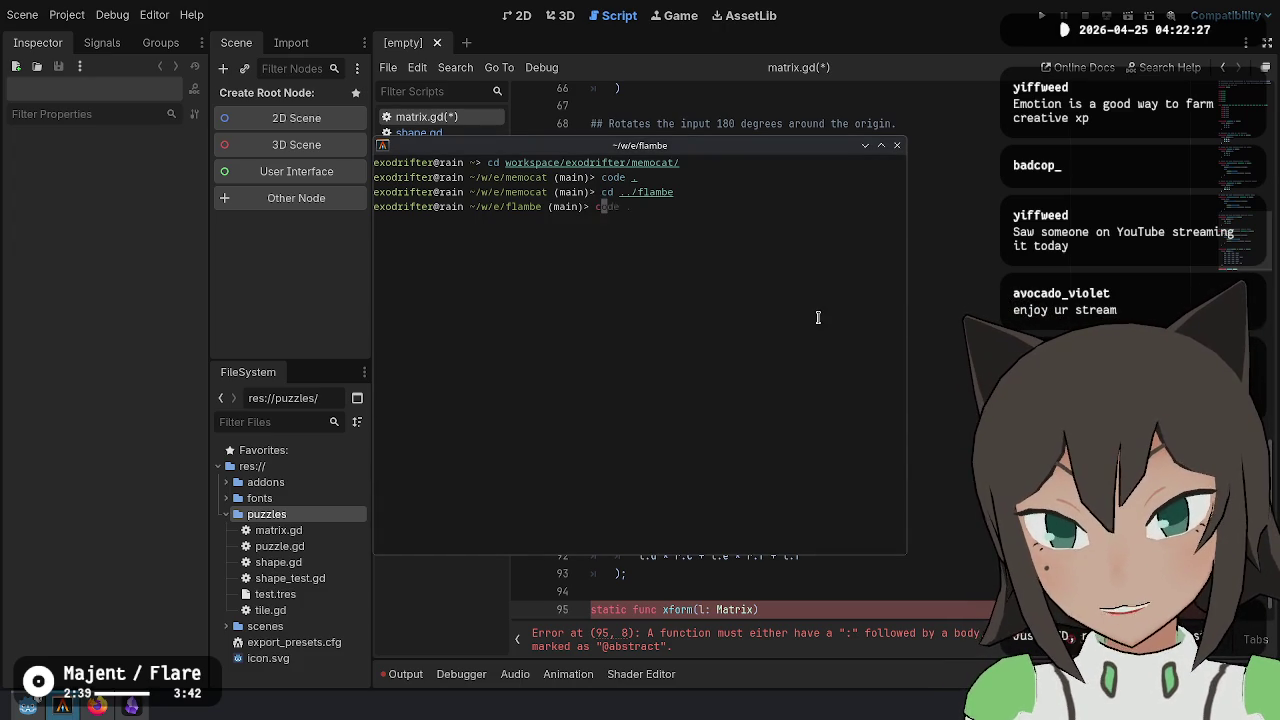
key("Return")
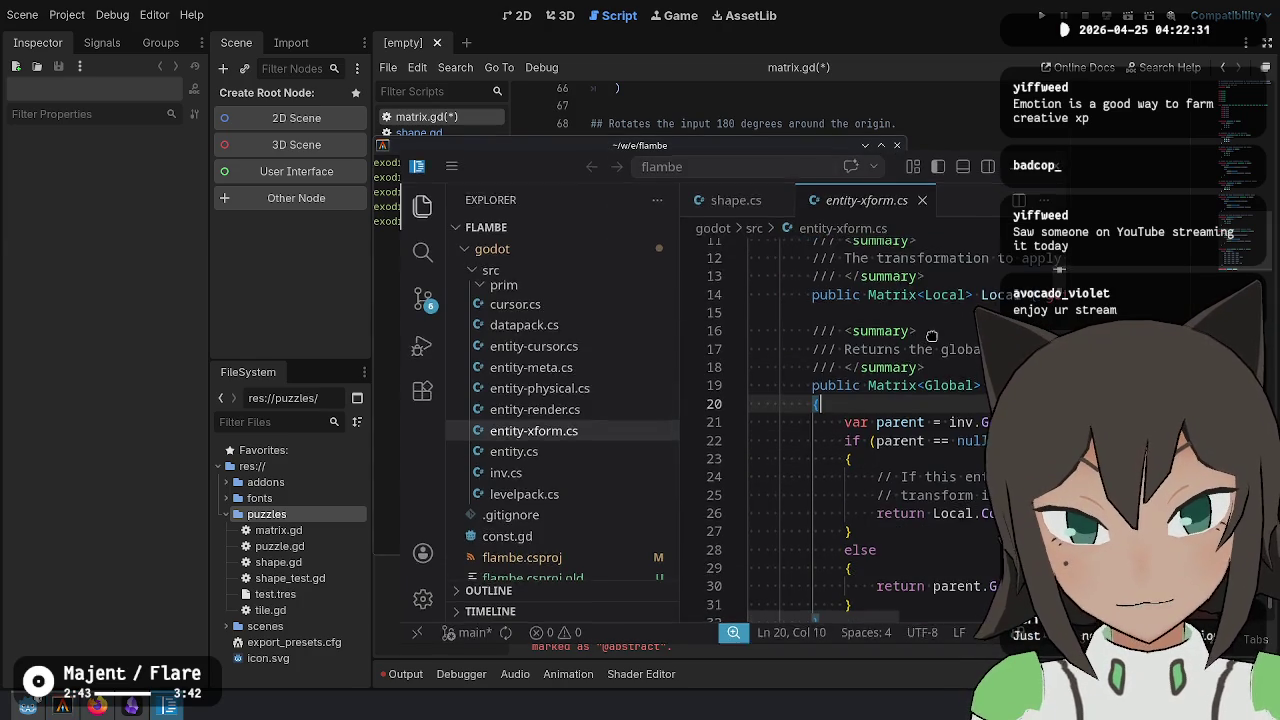
Review the transformation comment in entity-xform.cs
scroll(749, 307, "down", 7)
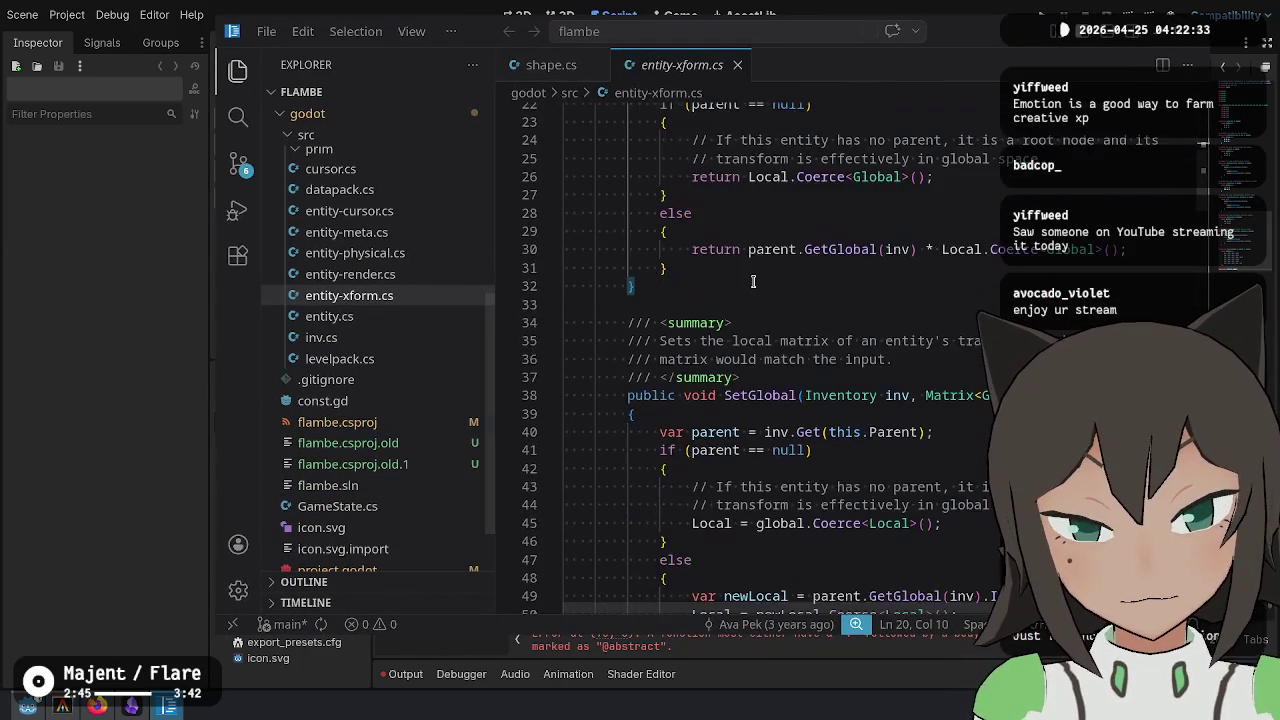
scroll(791, 277, "up", 10)
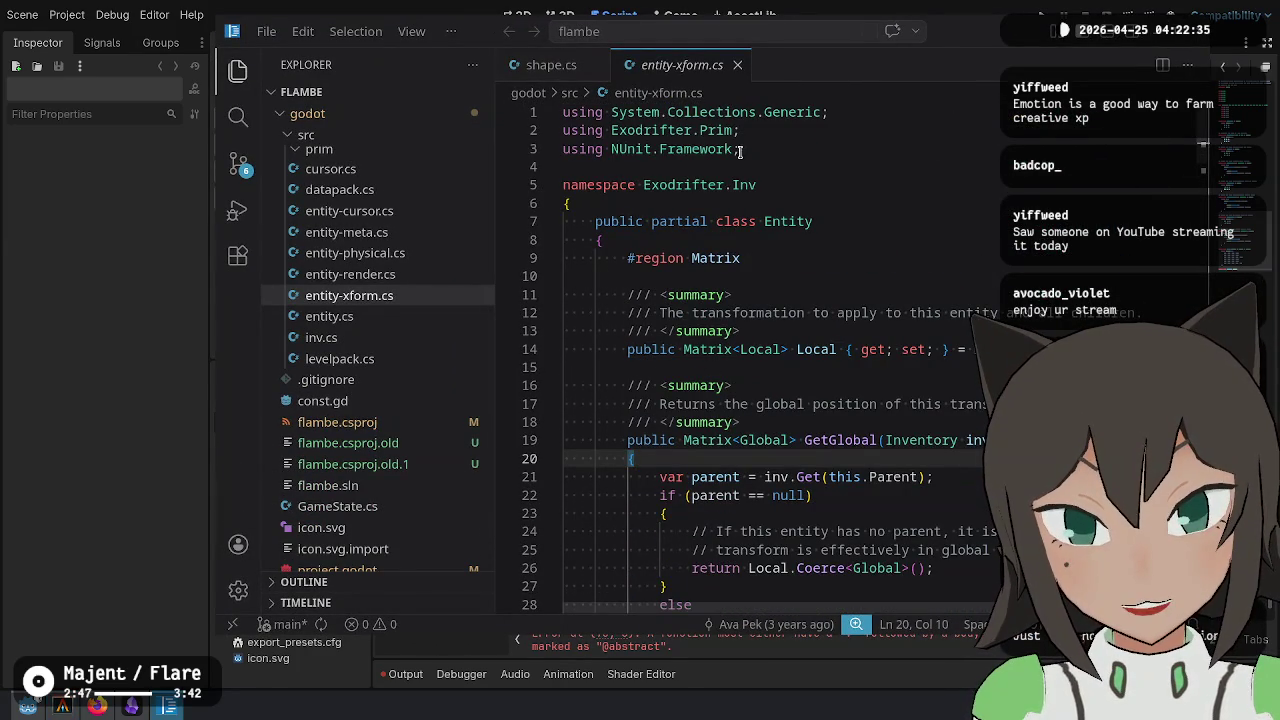
left_click(871, 313)
triple_click(871, 313)
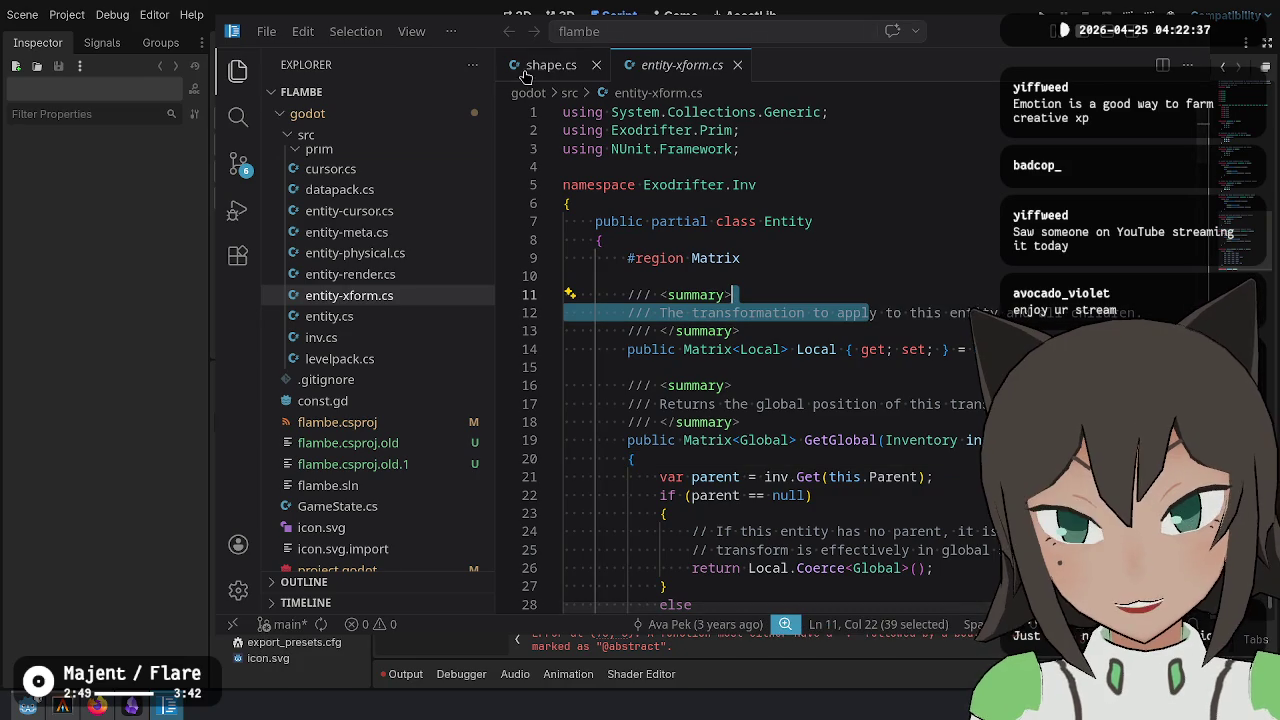
left_click(716, 258)
scroll(815, 230, "down", 20)
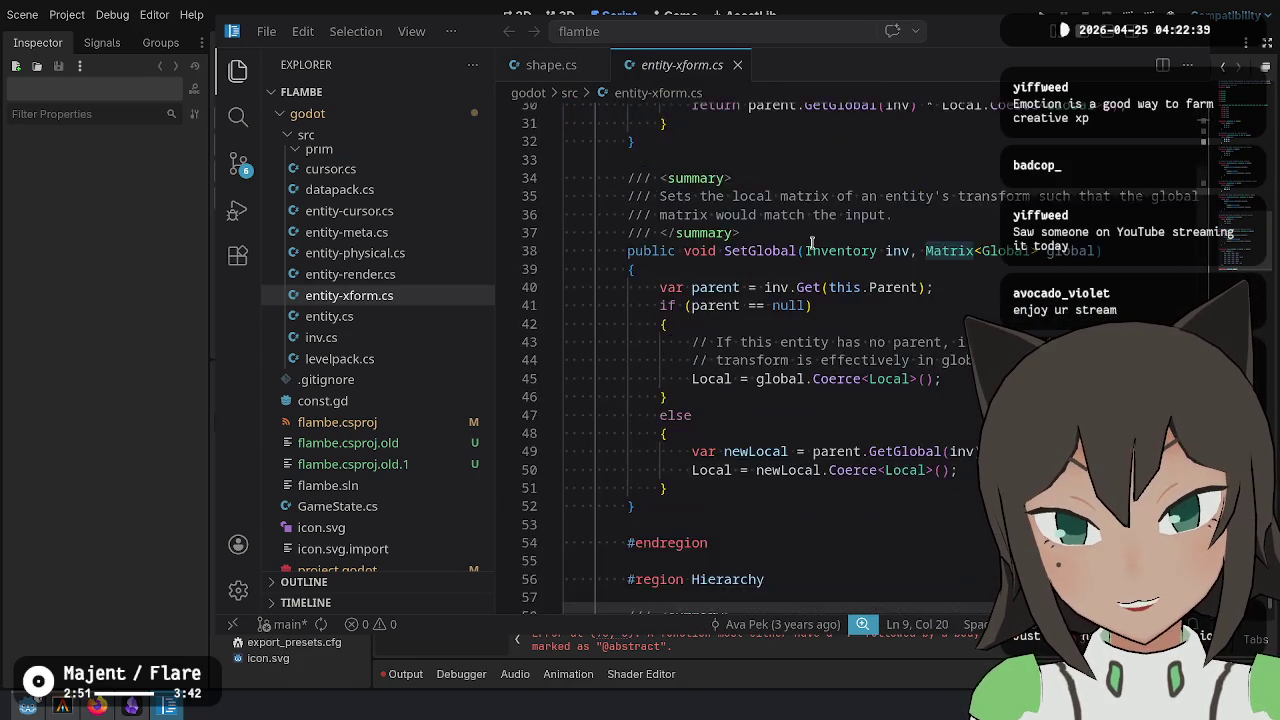
scroll(823, 248, "down", 19)
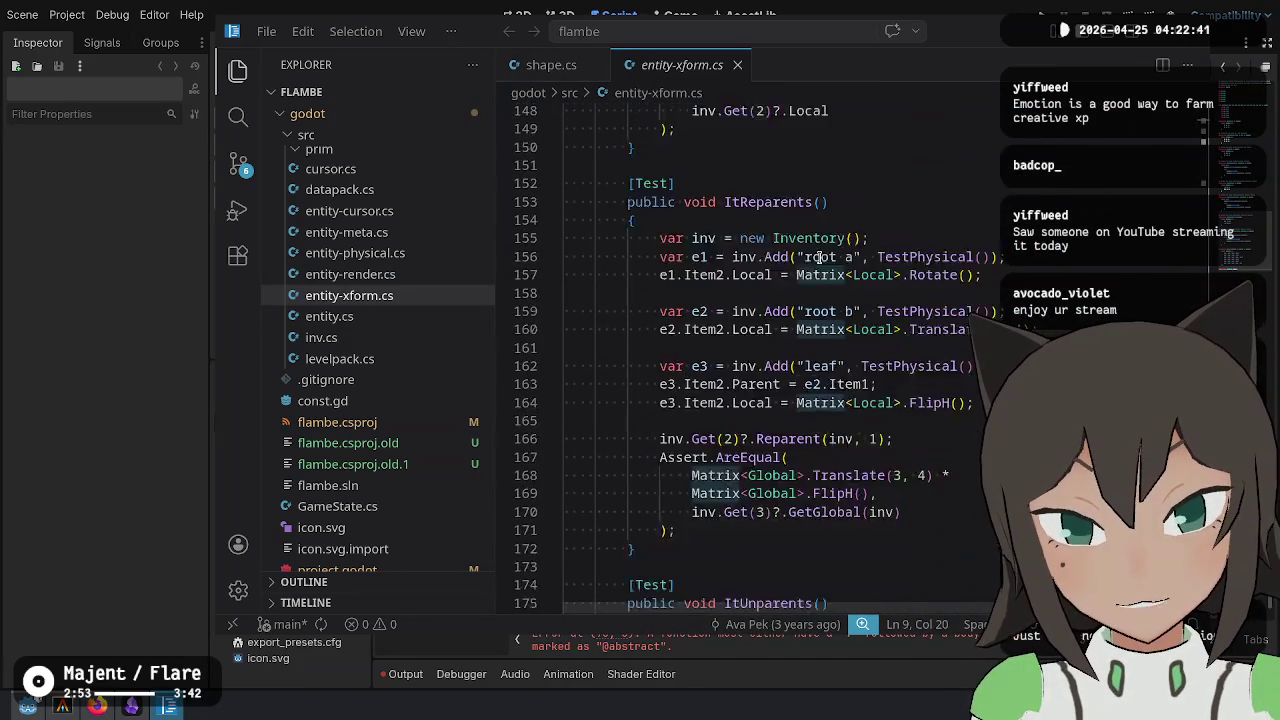
Close entity-xform.cs and shape.cs and open src/prim/matrix.cs
key("ctrl+w")
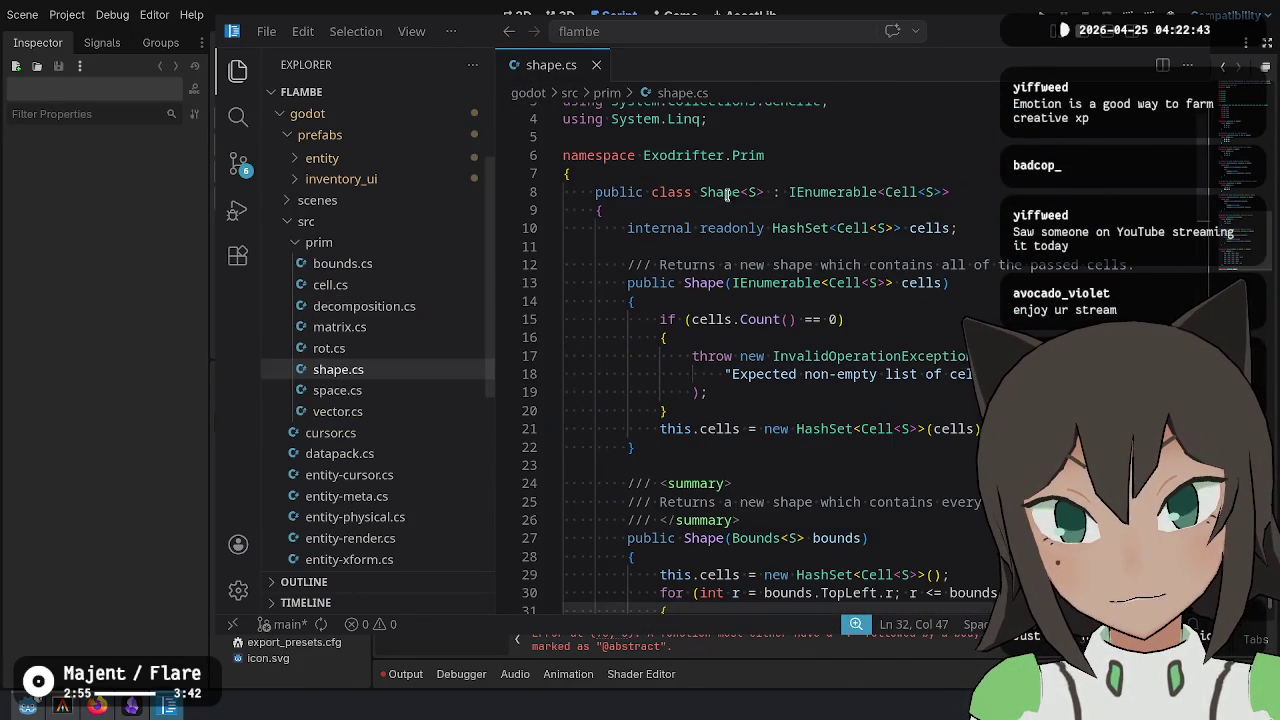
key("ctrl+w")
left_click(374, 332)
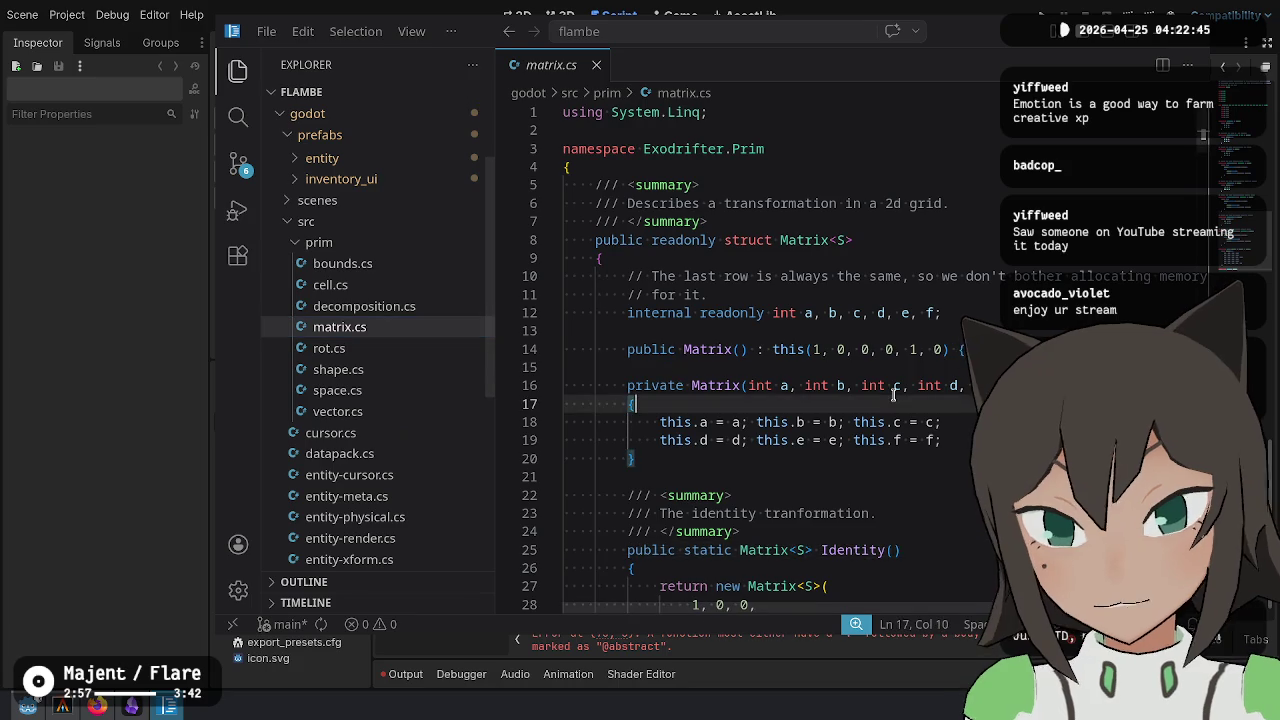
key("ctrl+End")
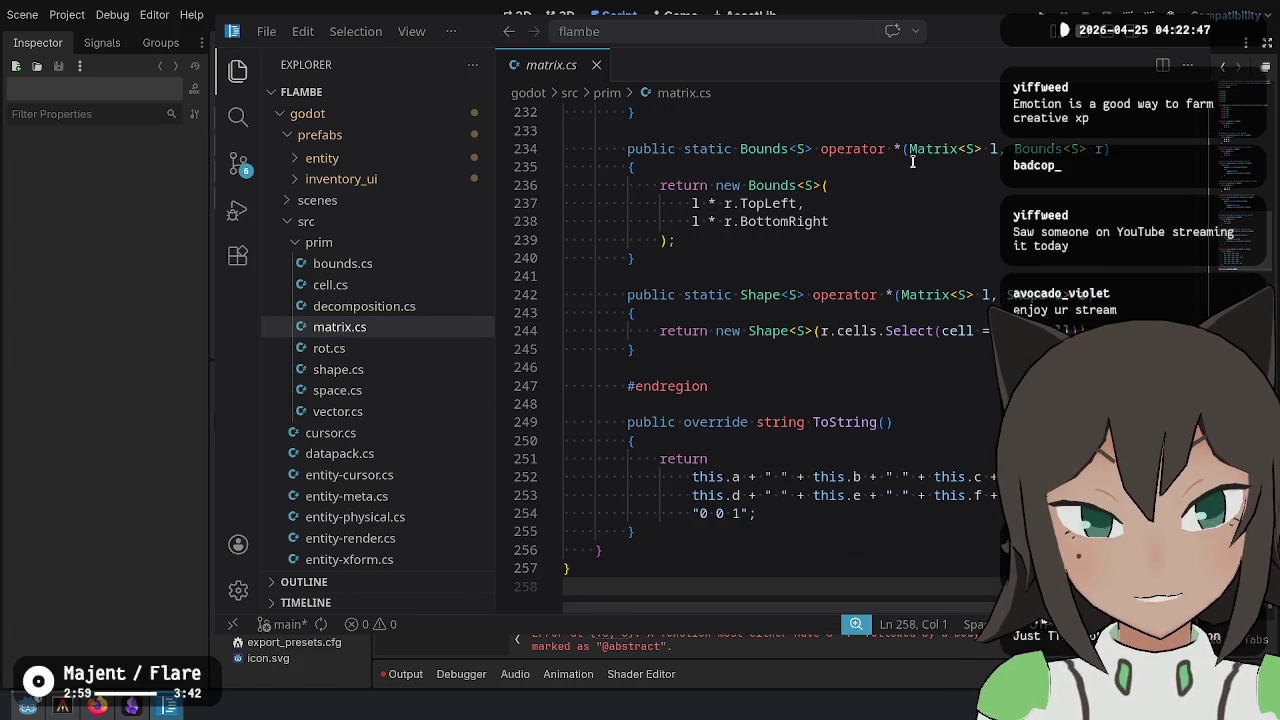
Select the Cell<S> operator* method in matrix.cs and copy it
scroll(937, 283, "up", 5)
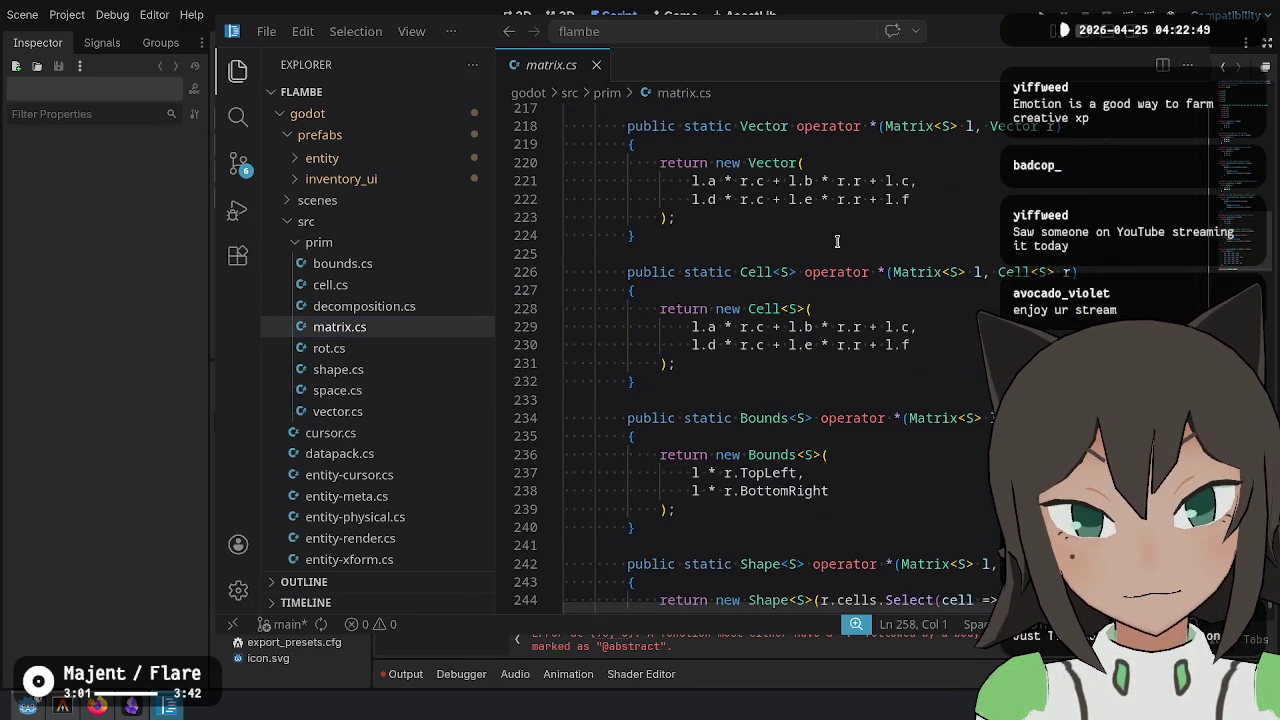
scroll(846, 260, "up", 5)
scroll(846, 275, "down", 8)
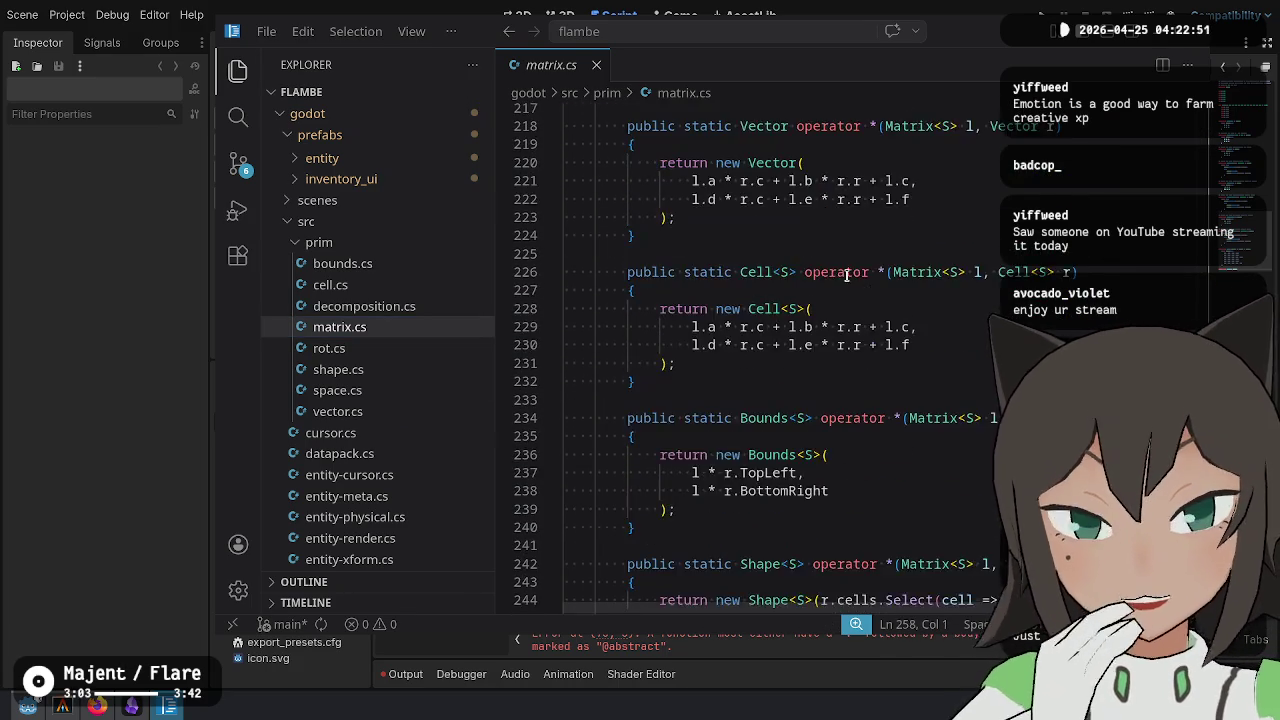
left_click_drag(636, 450, 642, 359)
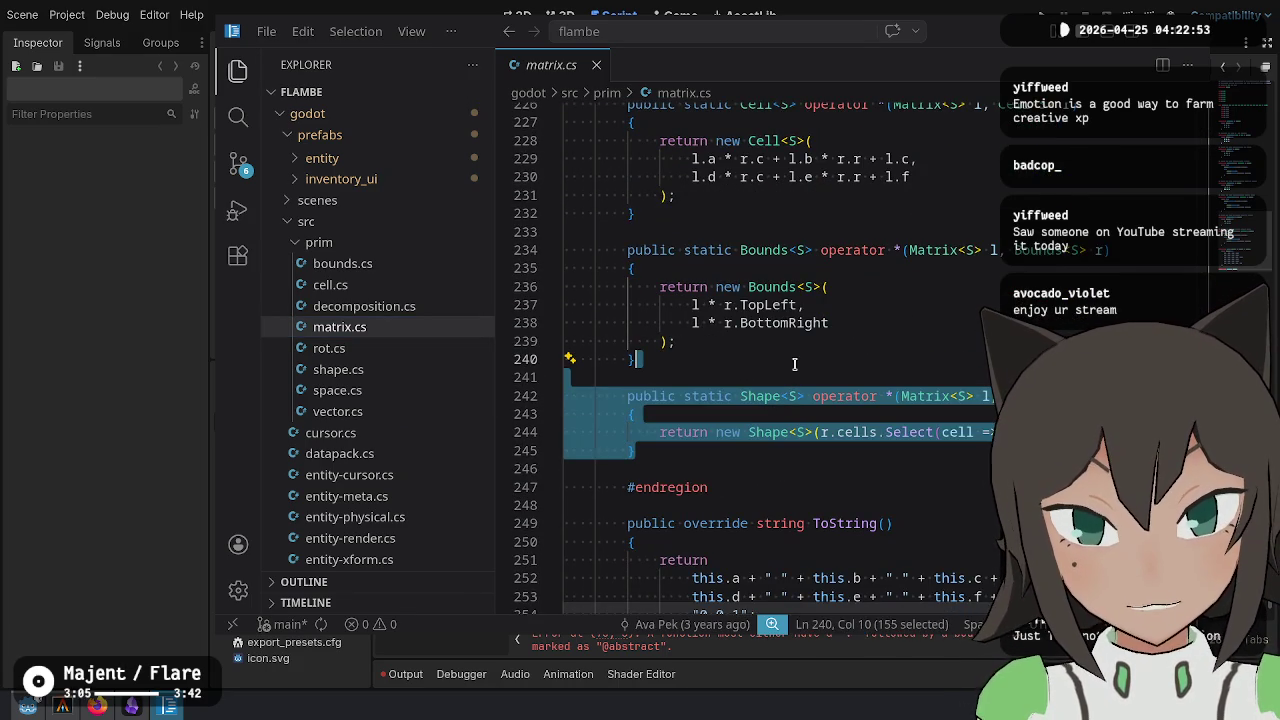
scroll(733, 277, "up", 1)
left_click_drag(696, 285, 790, 157)
key("ctrl+c")
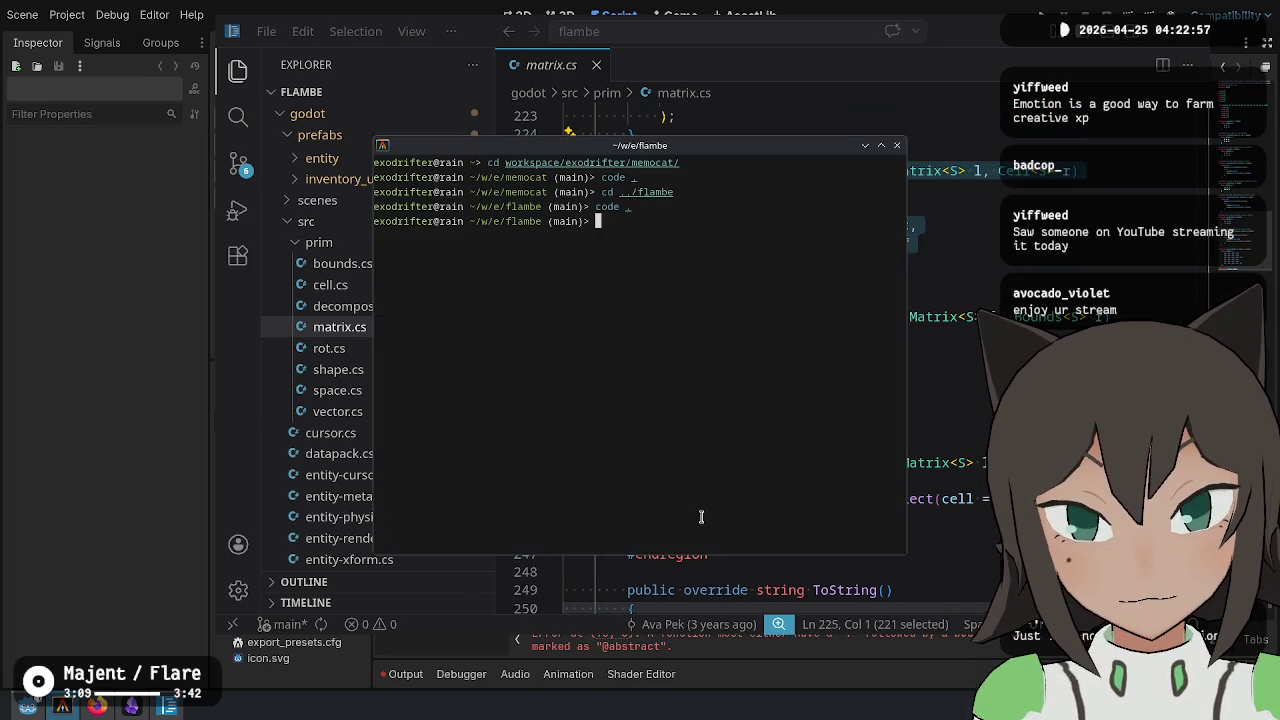
Paste the copied operator code into matrix.gd and make the signature xform(l: Matrix, r: Vector2i) -> Vector2i
key("alt+Tab")
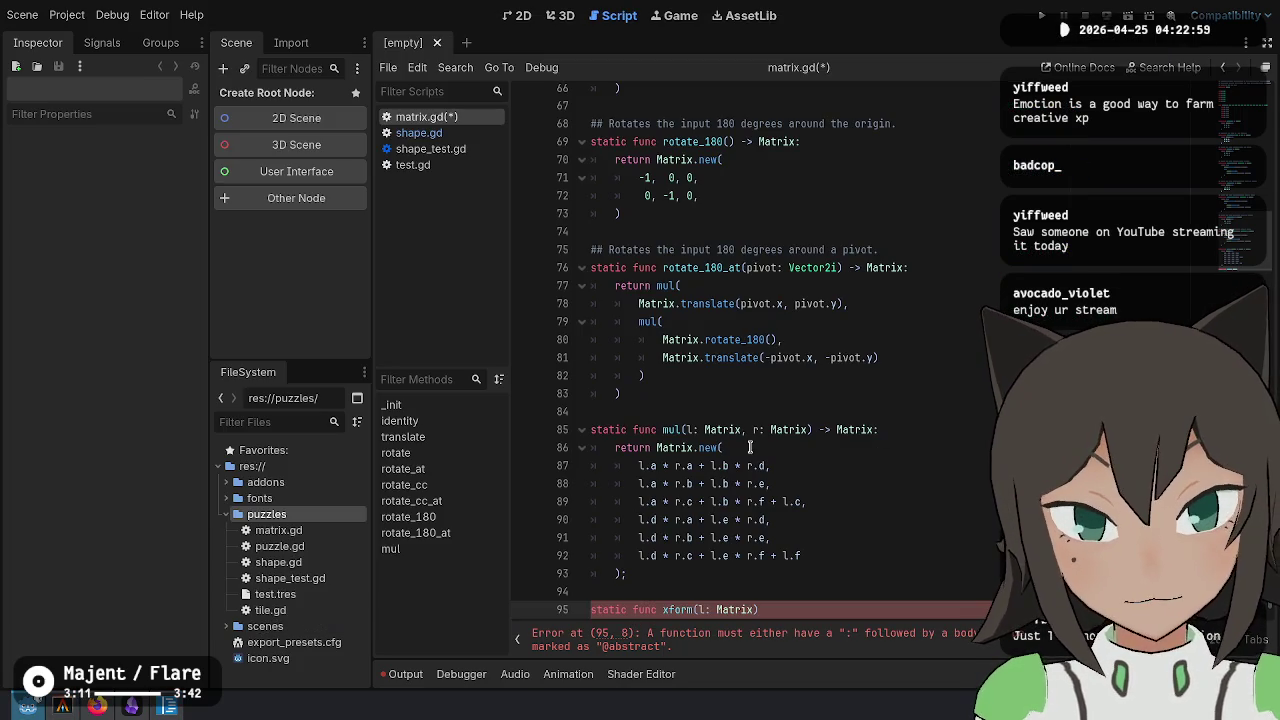
left_click(803, 556)
key("ctrl+v")
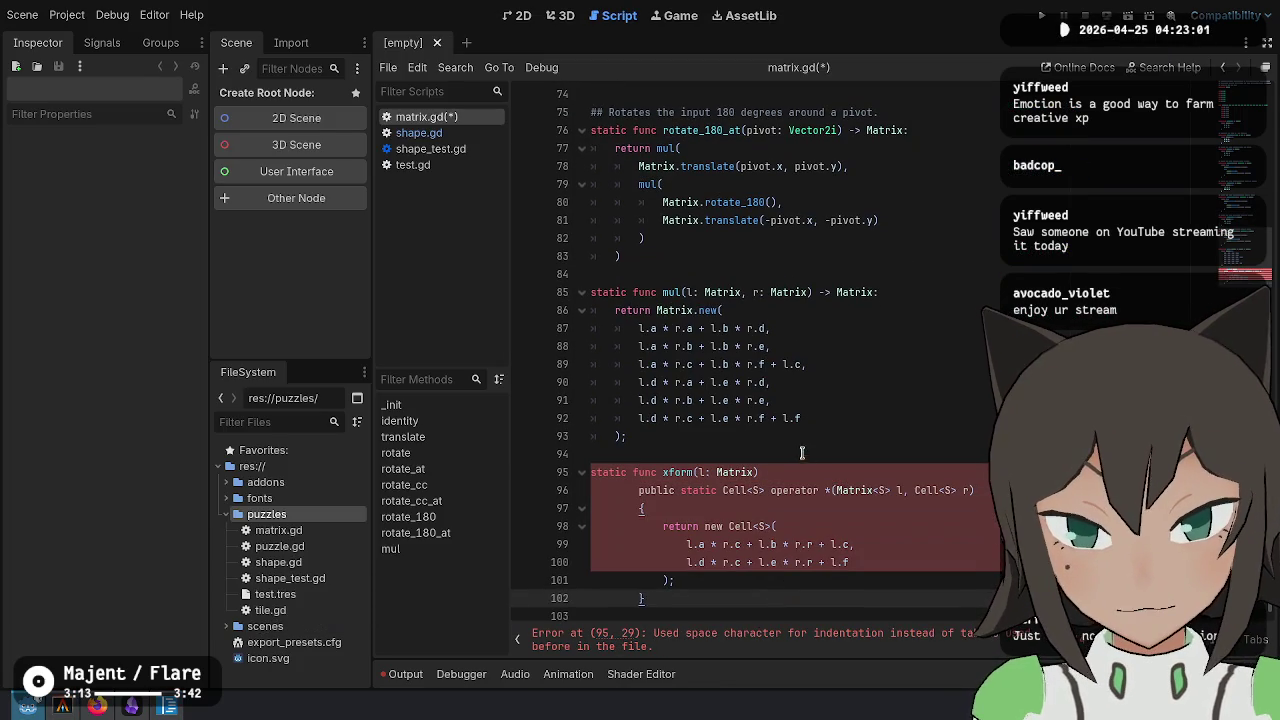
left_click(803, 462)
type("-> V")
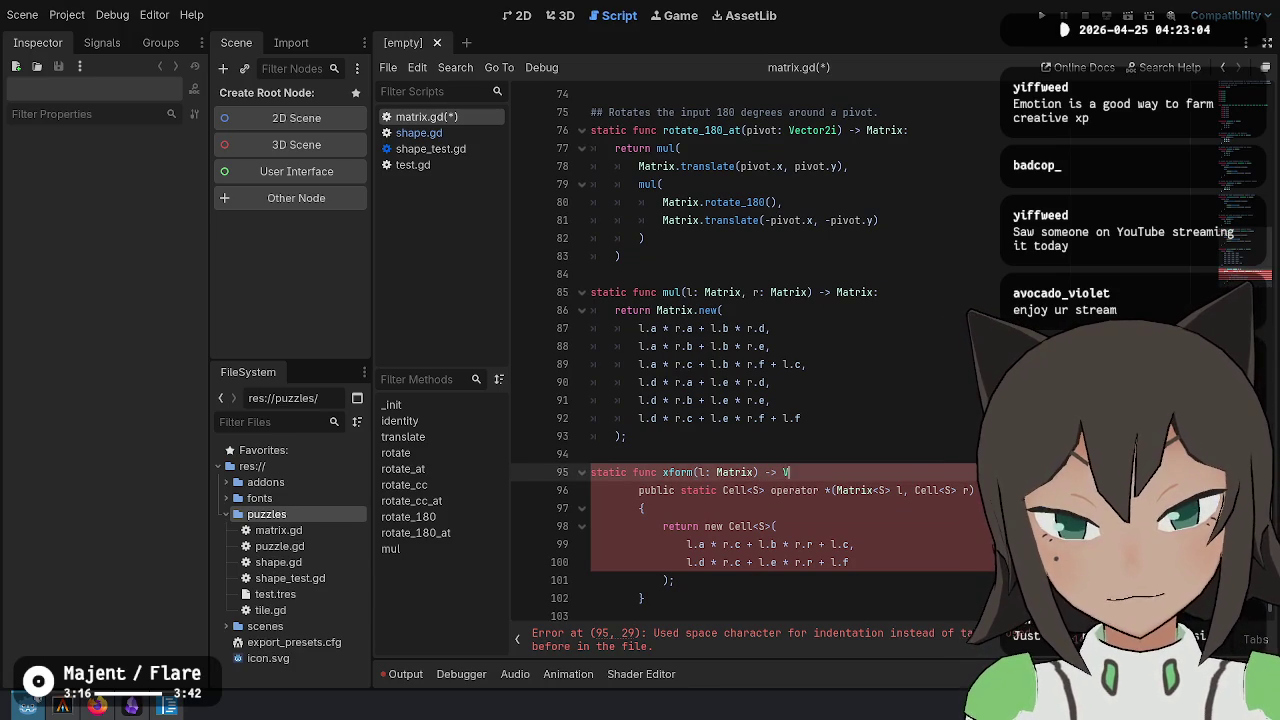
type("ector2i")
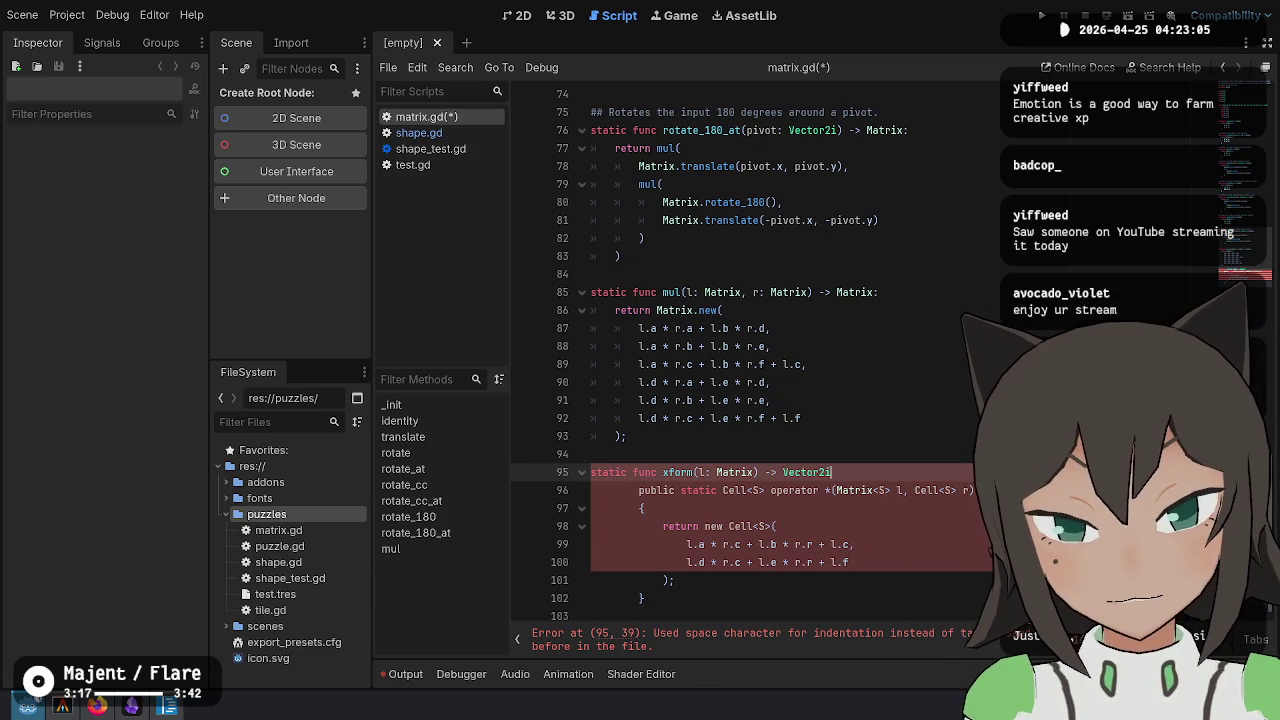
left_click(756, 472)
type(", r: Vector")
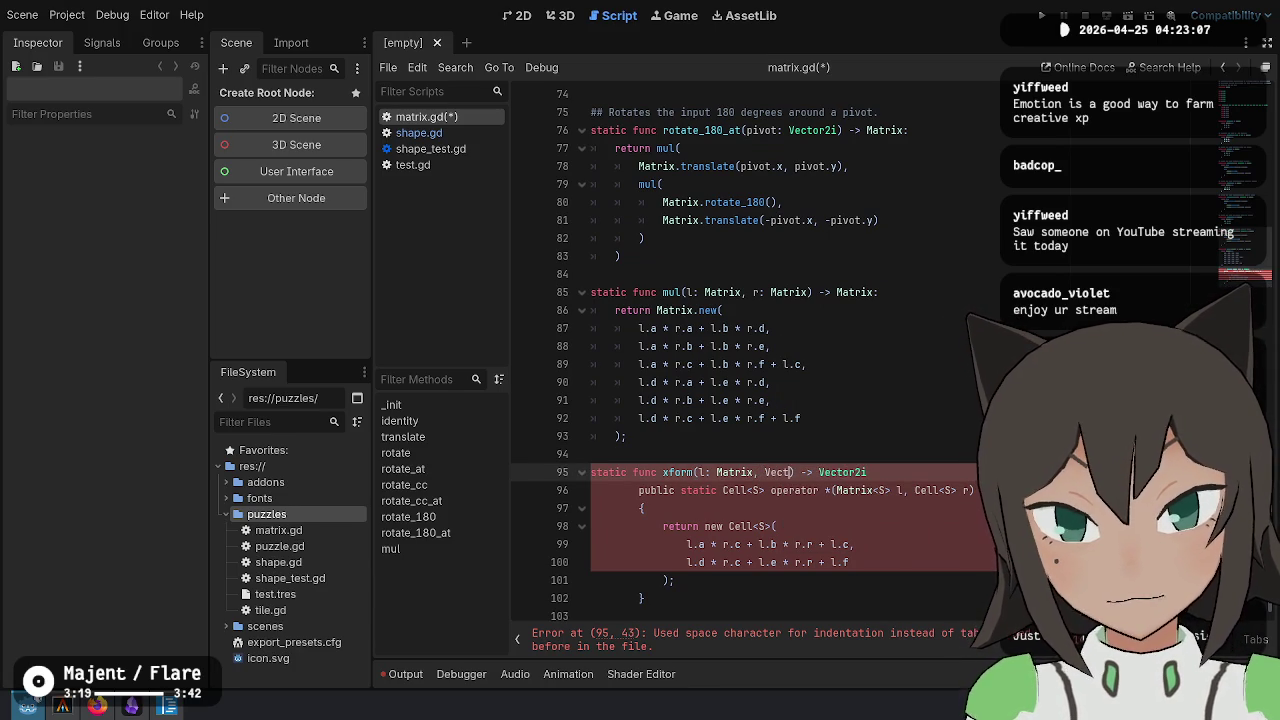
type("2i")
key("ctrl+Left")
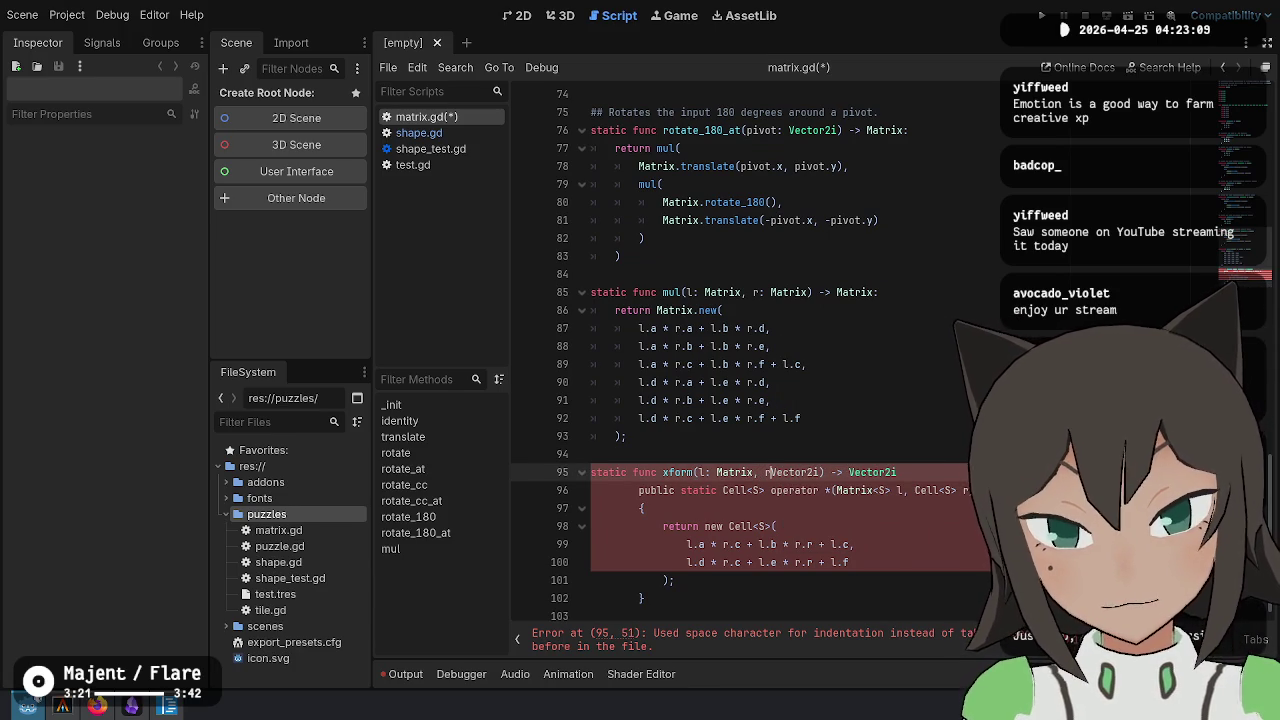
type("r:")
Delete the leftover C# operator signature and brace lines and dedent the pasted body
key("Down")
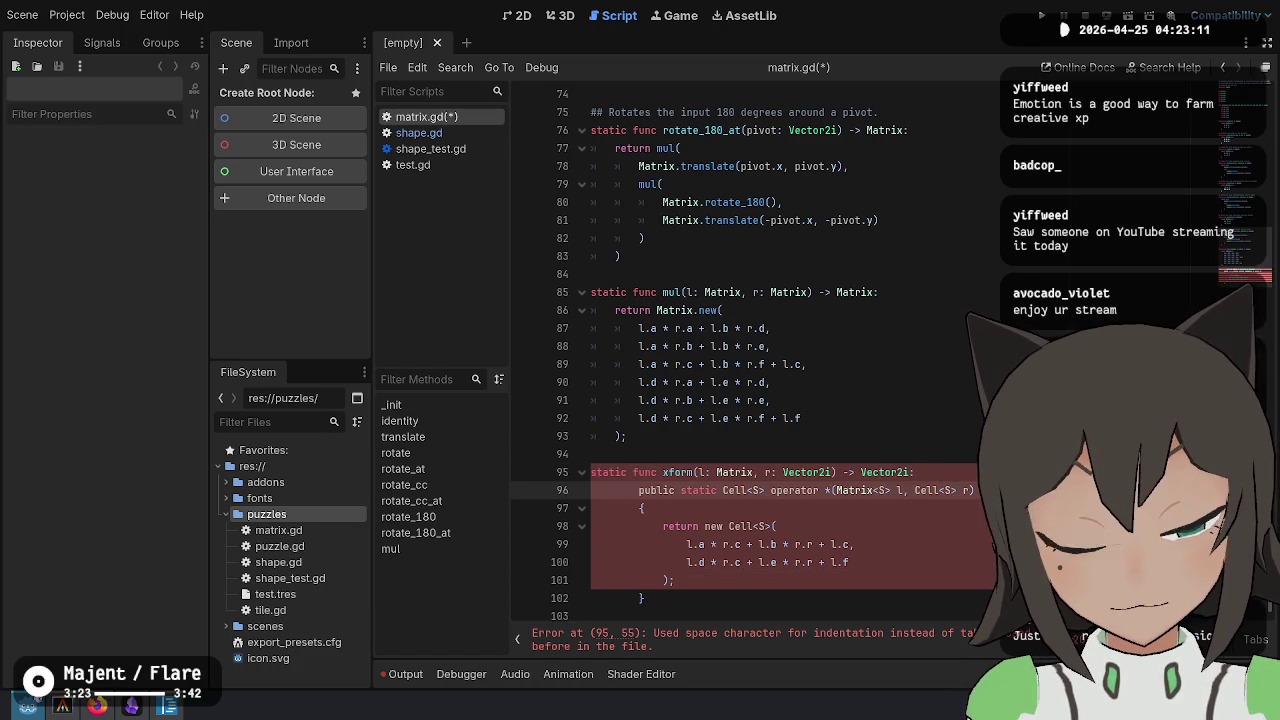
key("ctrl+shift+k")
key("ctrl+shift+k")
key("shift+Down")
key("shift+Down")
key("shift+Down")
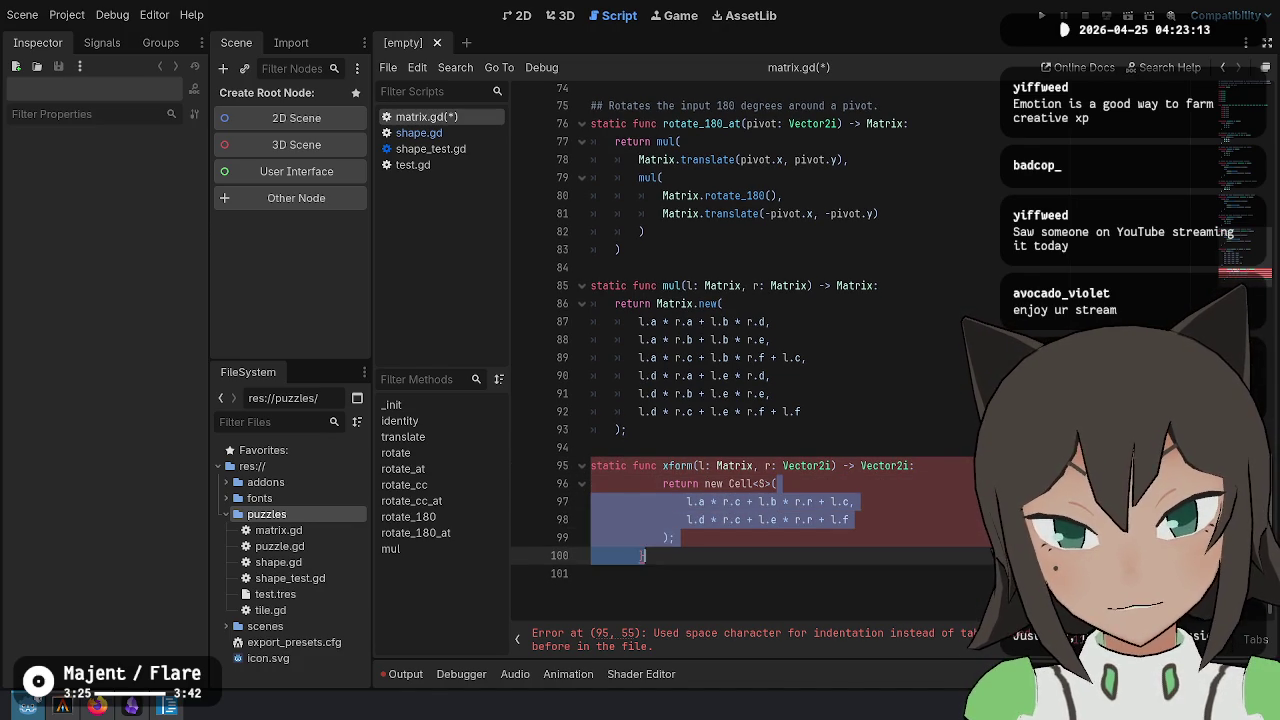
key("shift+Tab")
key("shift+Tab")
key("Right")
key("Up")
key("ctrl+shift+k")
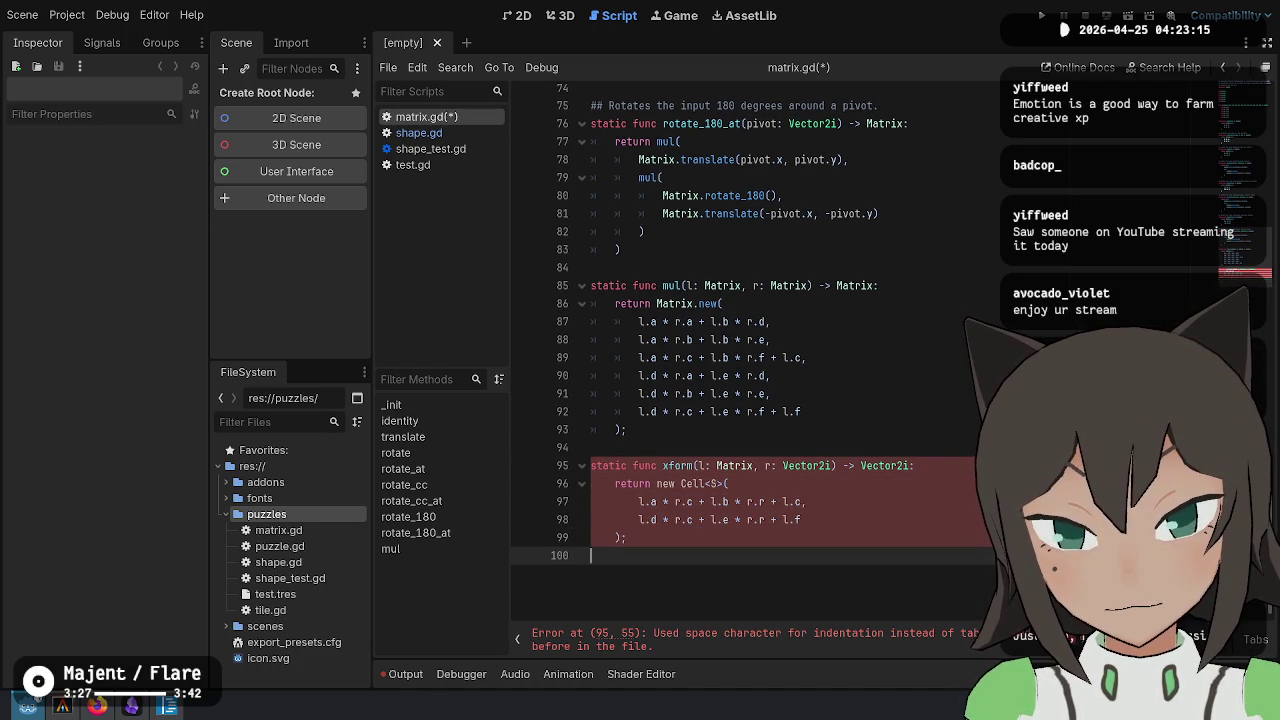
key("shift+Up")
key("shift+Up")
key("shift+Up")
Change the return line from new Cell<S>( to Vector2i( and fix the formula lines' indentation
left_click(731, 483)
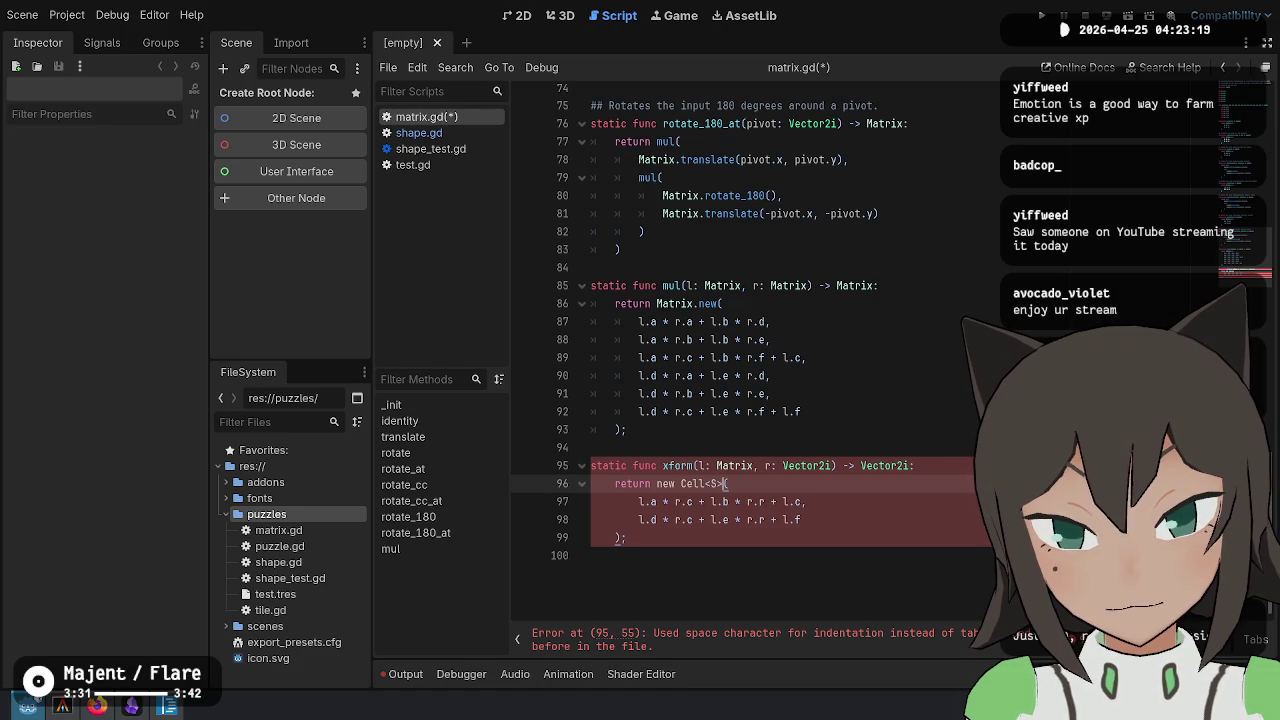
key("ctrl+shift+Left")
key("ctrl+shift+Left")
key("ctrl+shift+Left")
key("BackSpace")
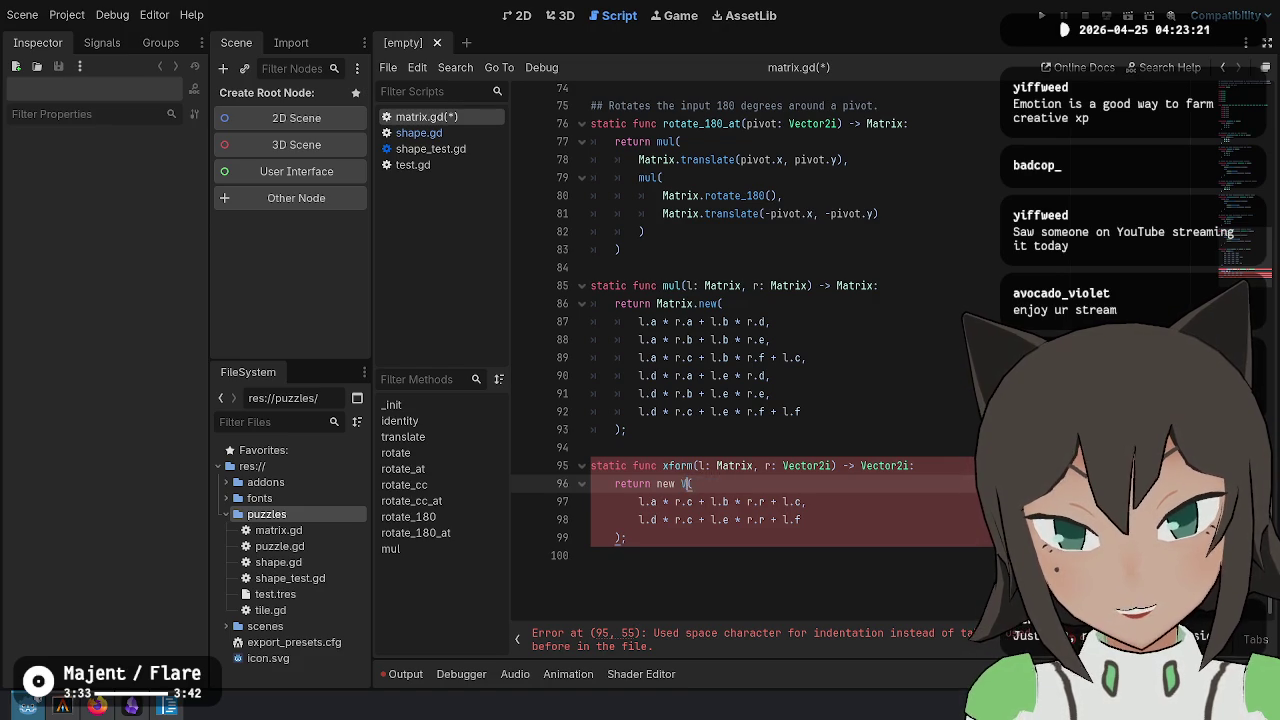
type("Vector2i")
key("ctrl+Left")
key("ctrl+BackSpace")
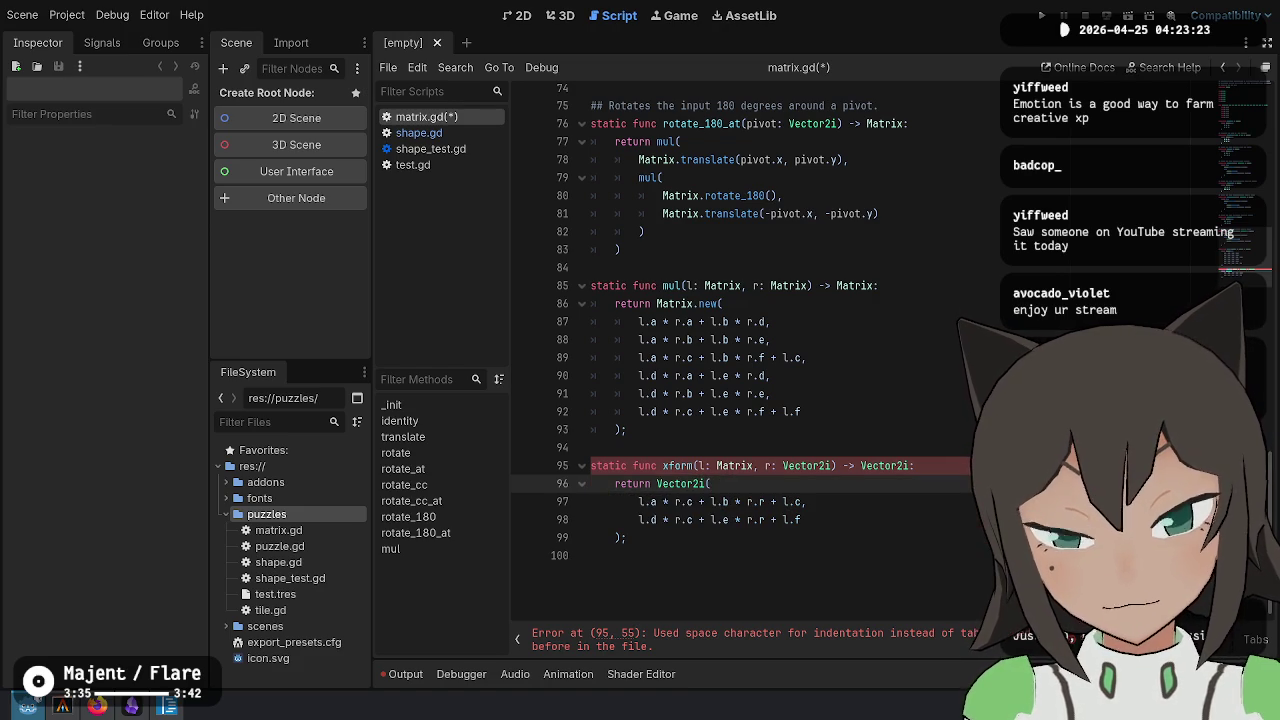
key("shift+Down")
key("shift+Down")
key("shift+Down")
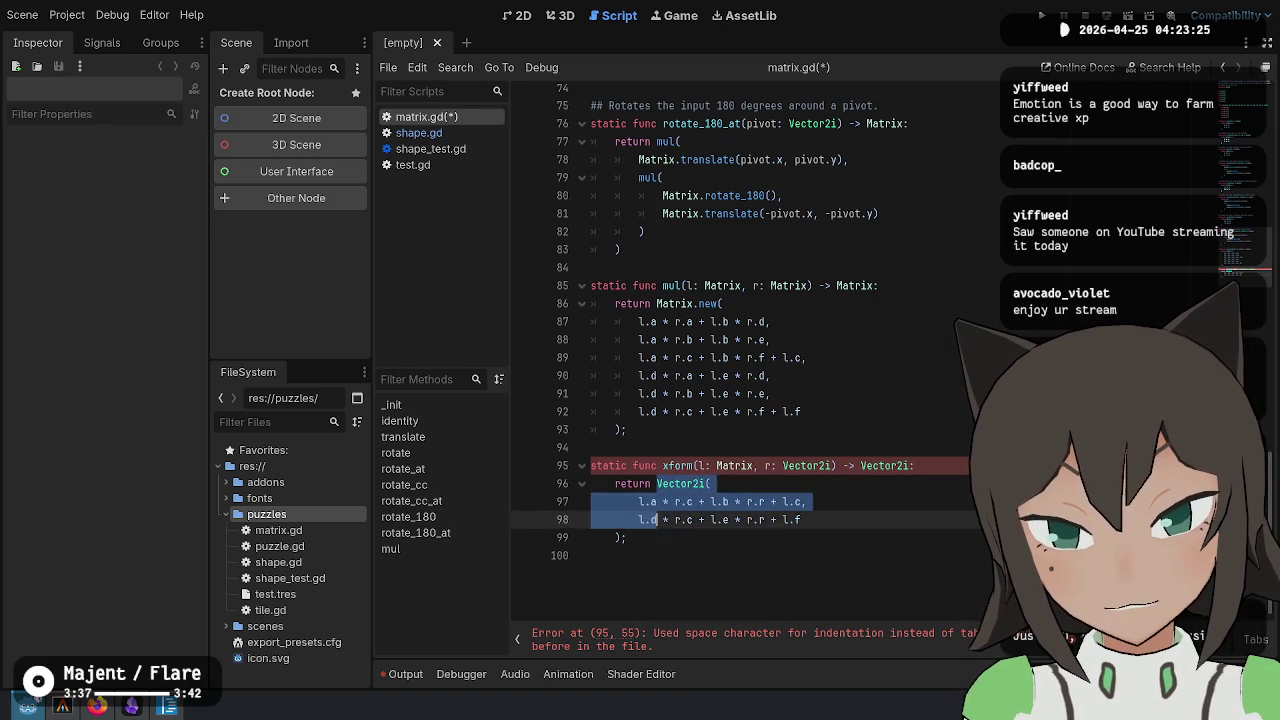
key("Tab")
key("shift+Tab")
key("shift+Tab")
key("shift+Tab")
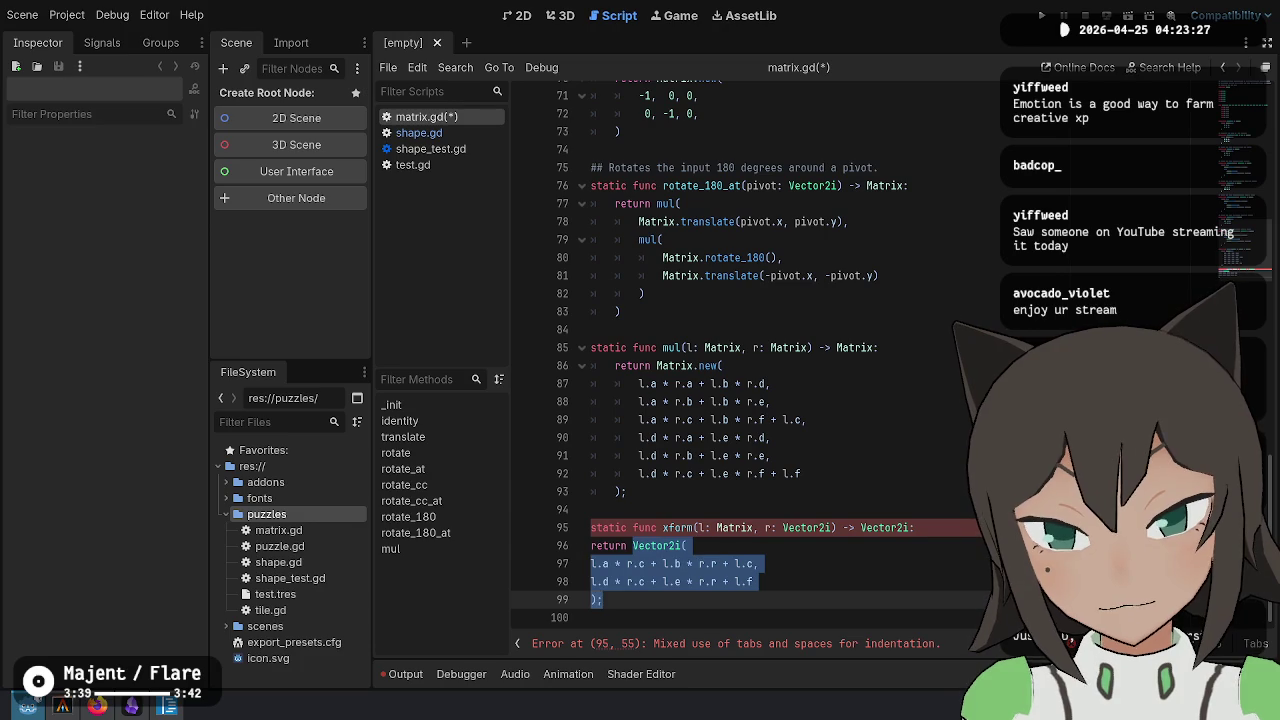
key("Up")
key("Tab")
key("Up")
key("Up")
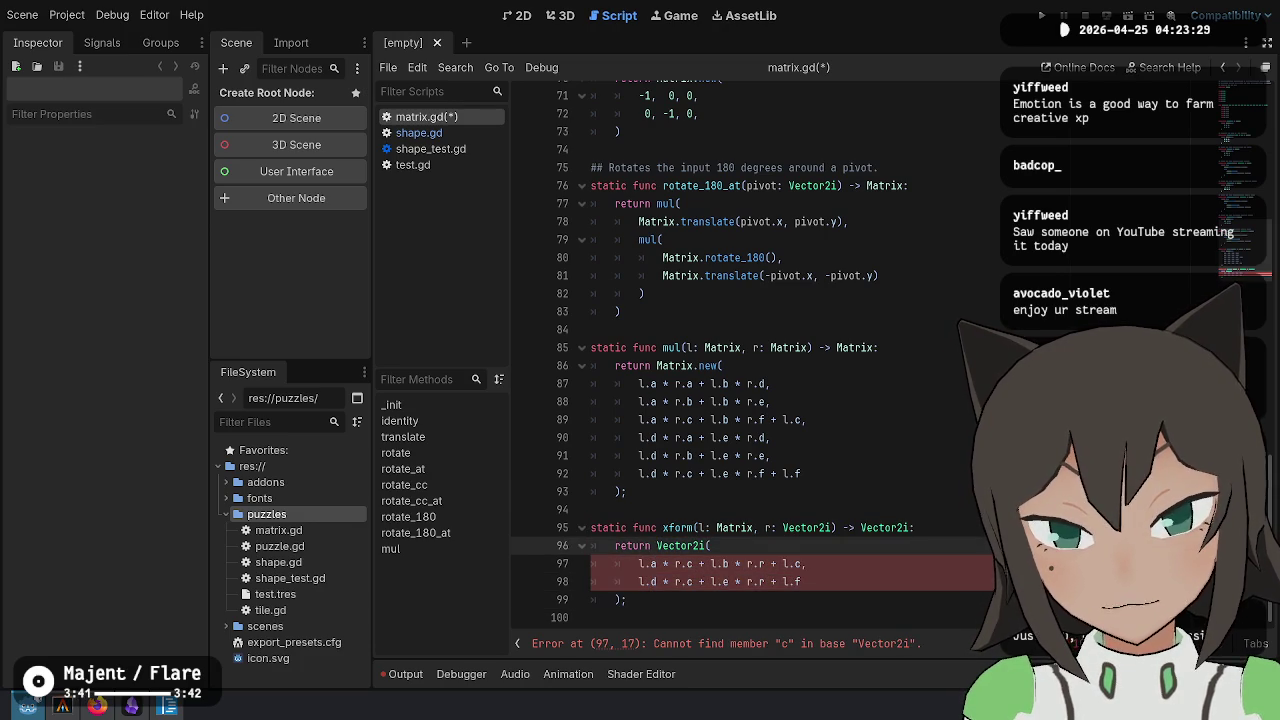
Try replacing the .c and .r terms with x and y using multi-selection, then save
double_click(686, 563)
scroll(714, 558, "up", 15)
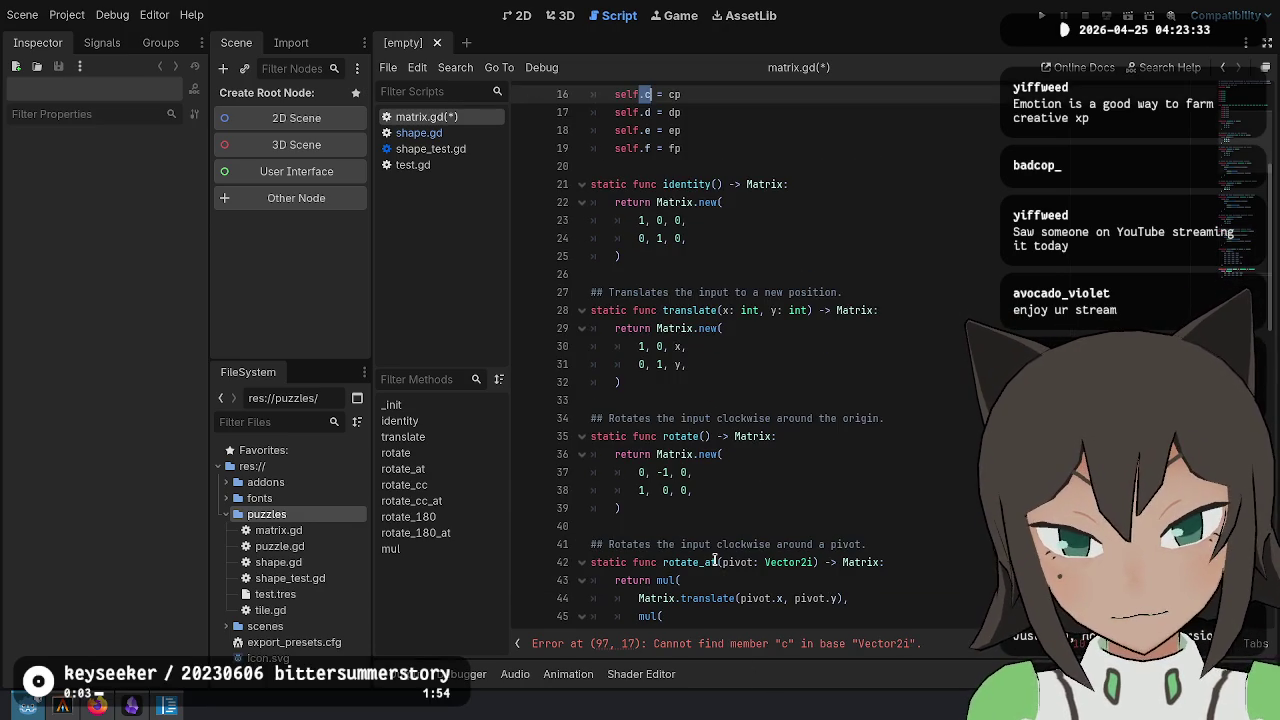
scroll(714, 560, "down", 15)
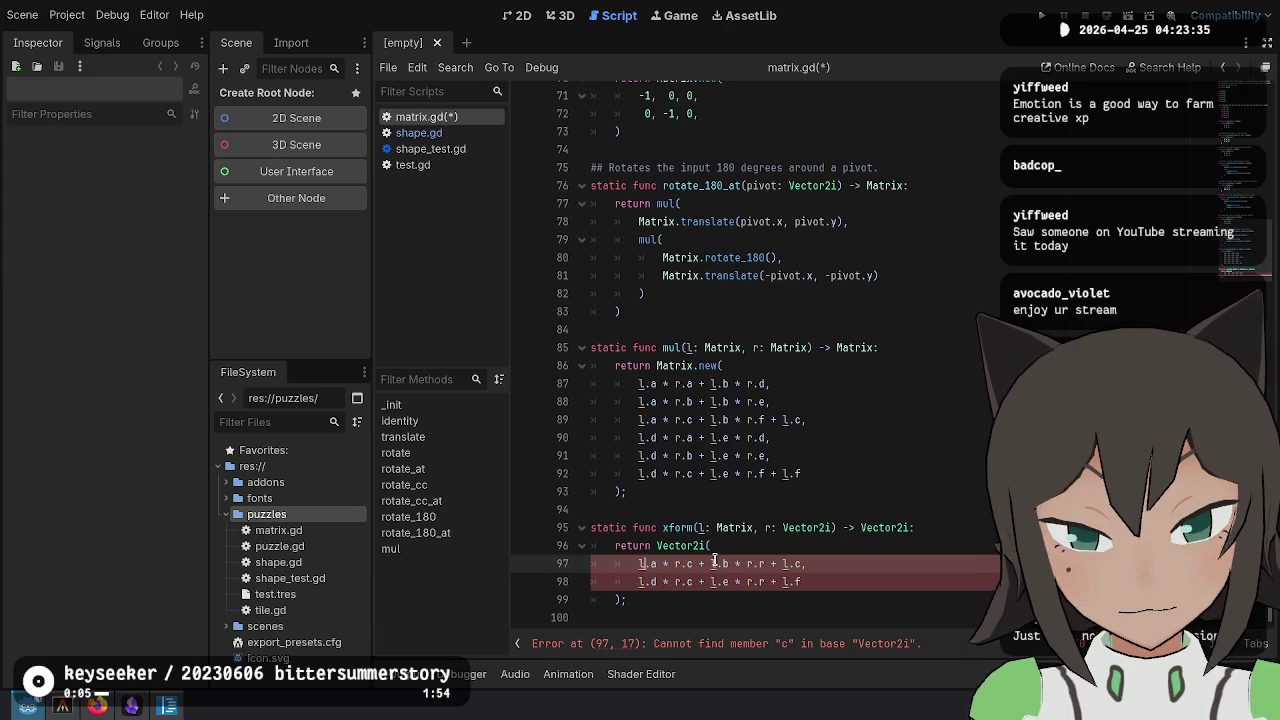
key("shift+Right")
key("shift+Right")
key("ctrl+d")
key("ctrl+d")
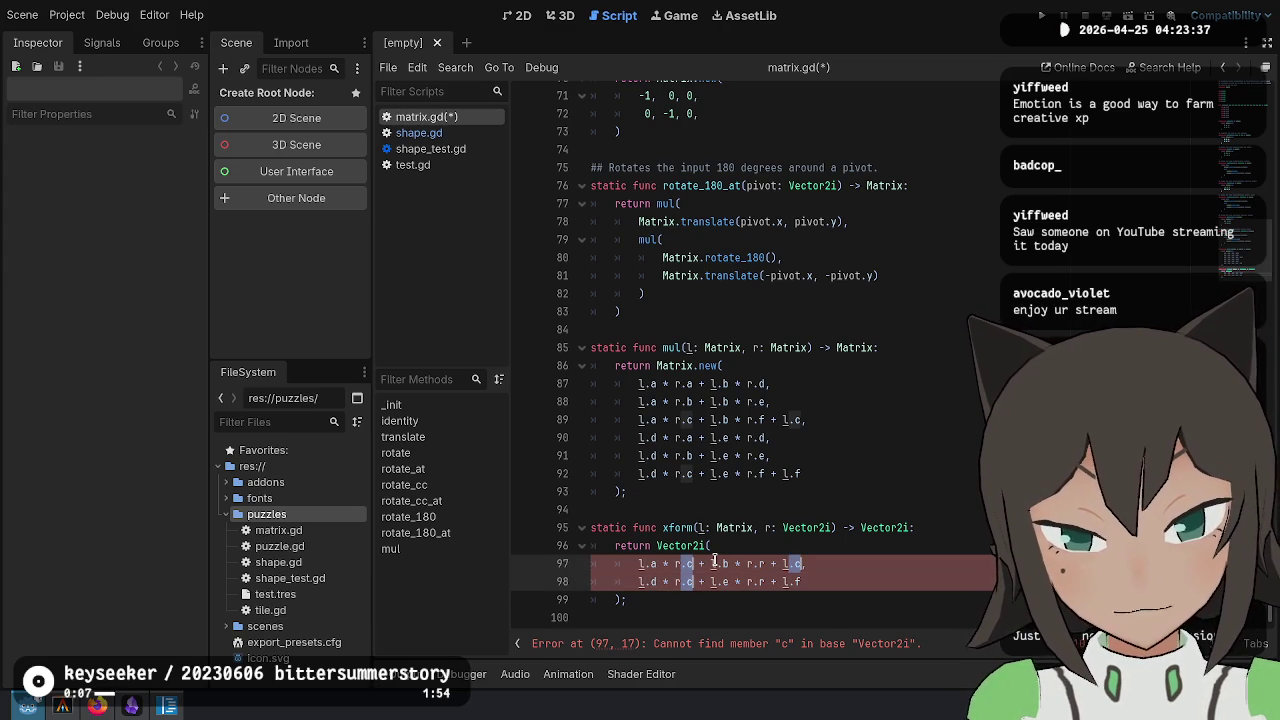
key("Right")
key("Escape")
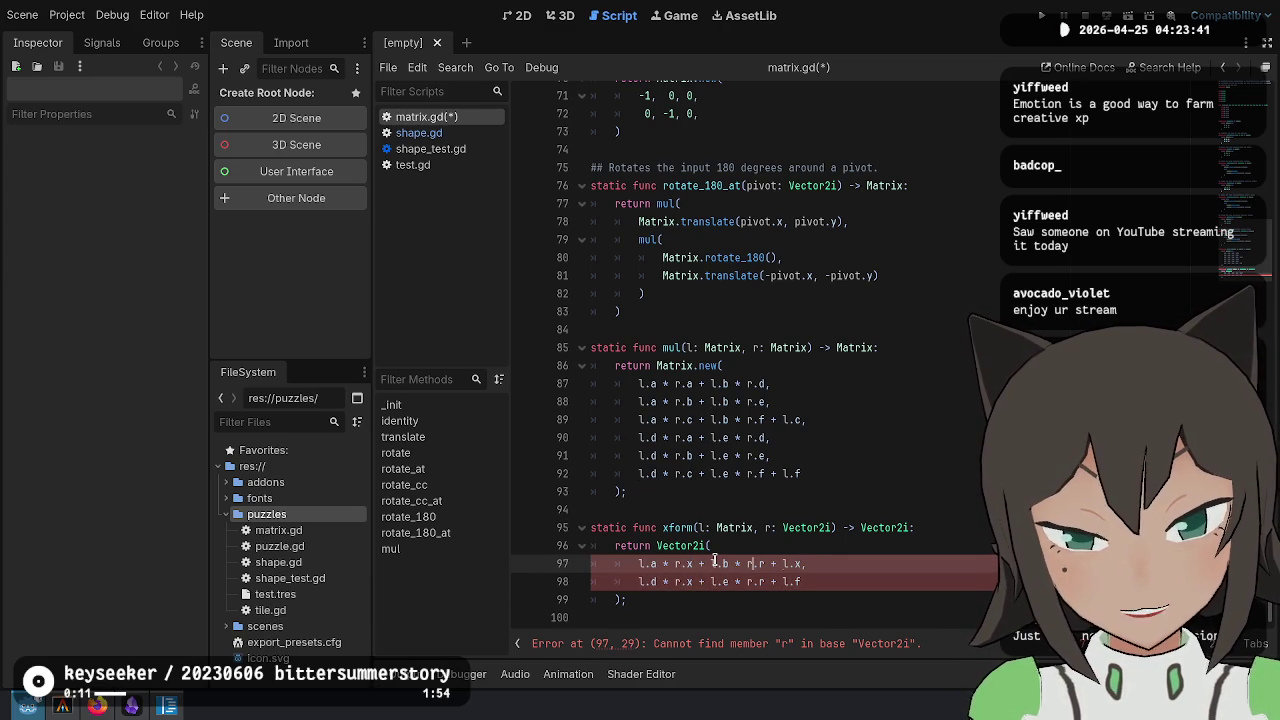
key("shift+Right")
type("y")
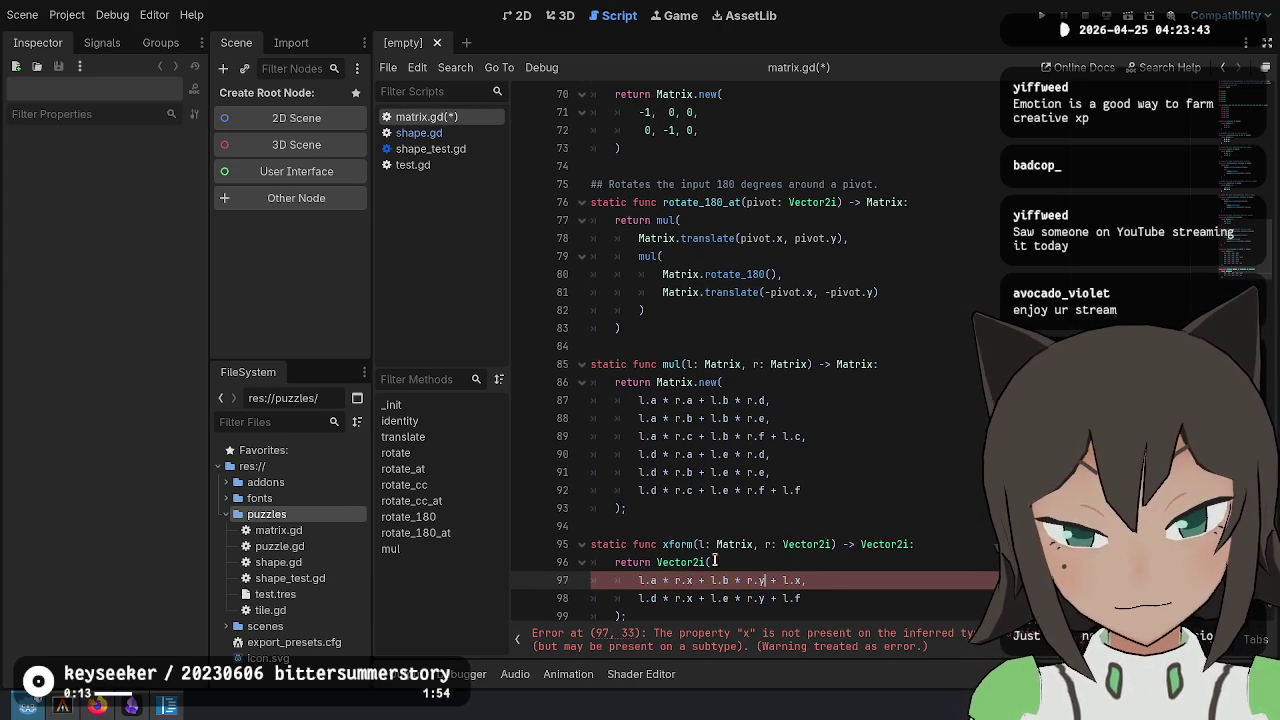
key("ctrl+s")
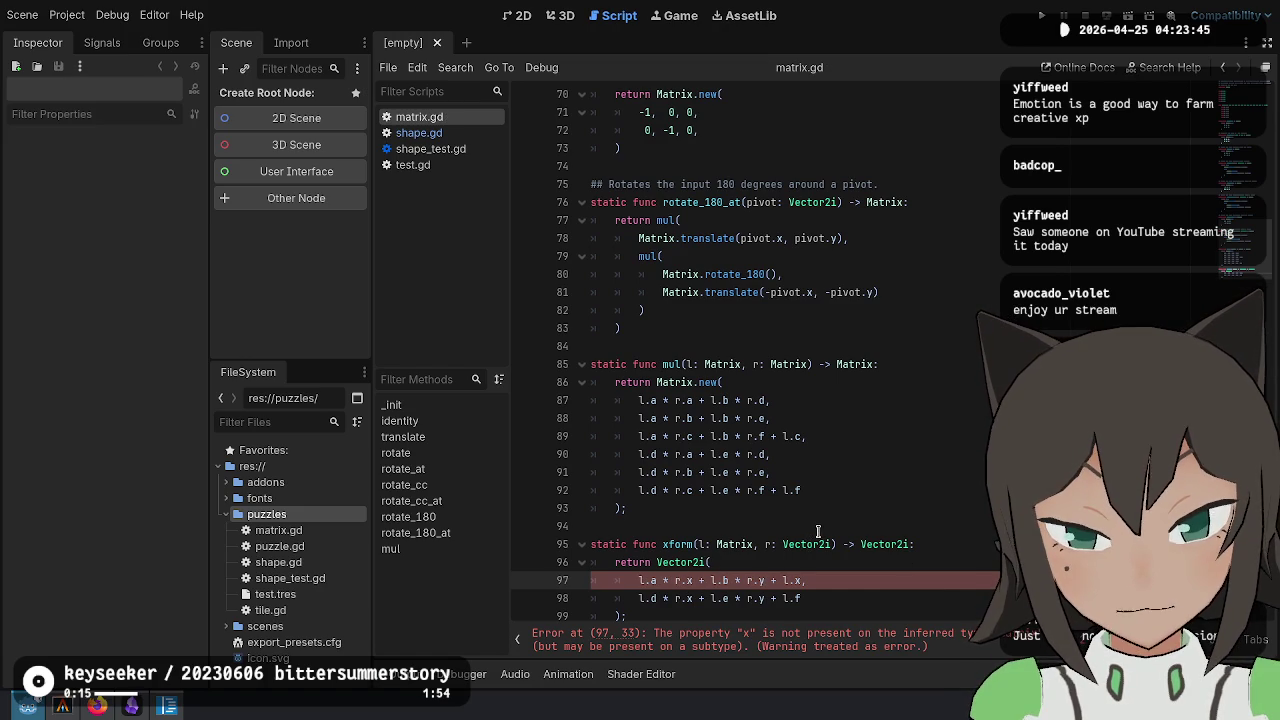
scroll(818, 531, "down", 1)
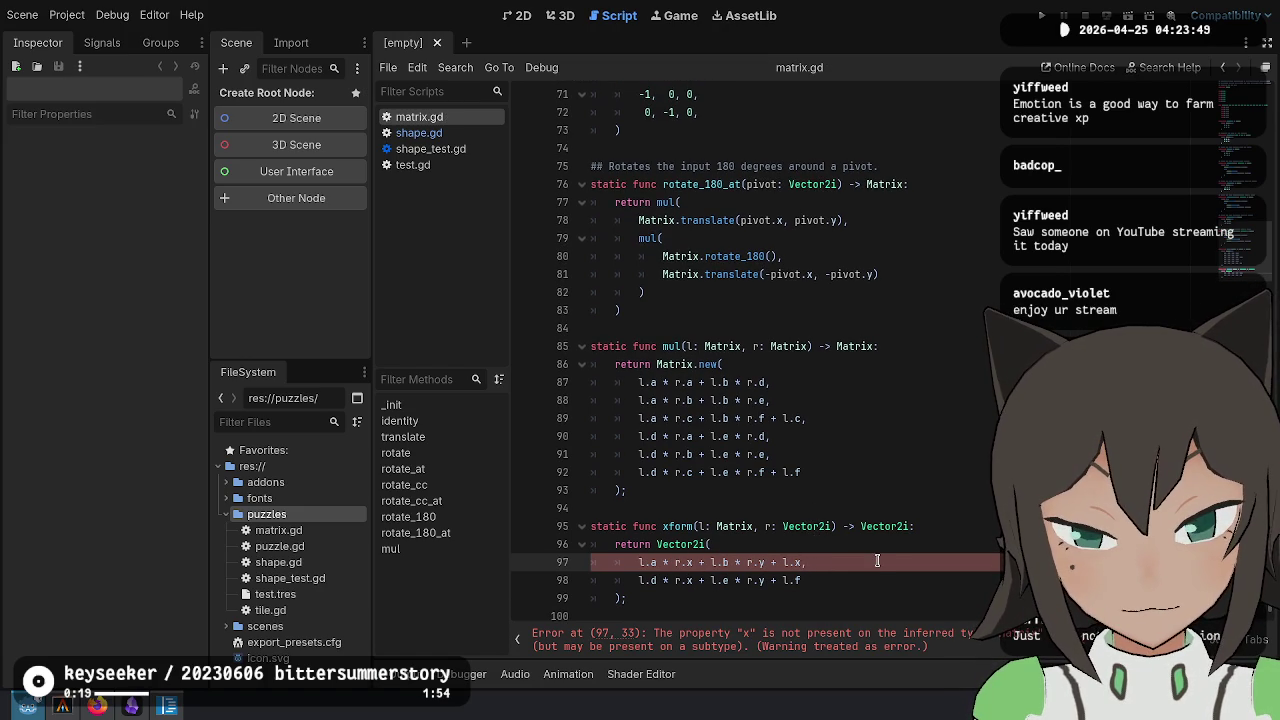
Undo, then use carets on lines 97–98 to change r.c to r.x and r.r to r.y, and save
key("ctrl+z")
key("ctrl+z")
key("ctrl+z")
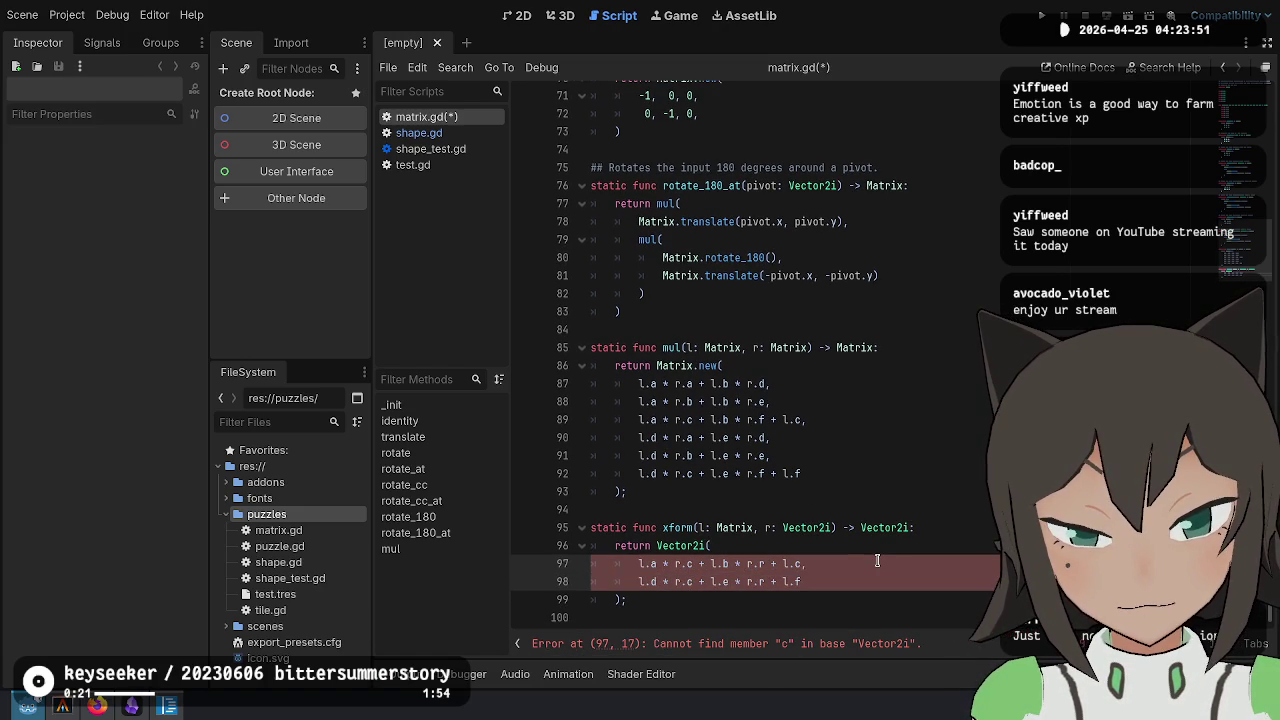
key("Escape")
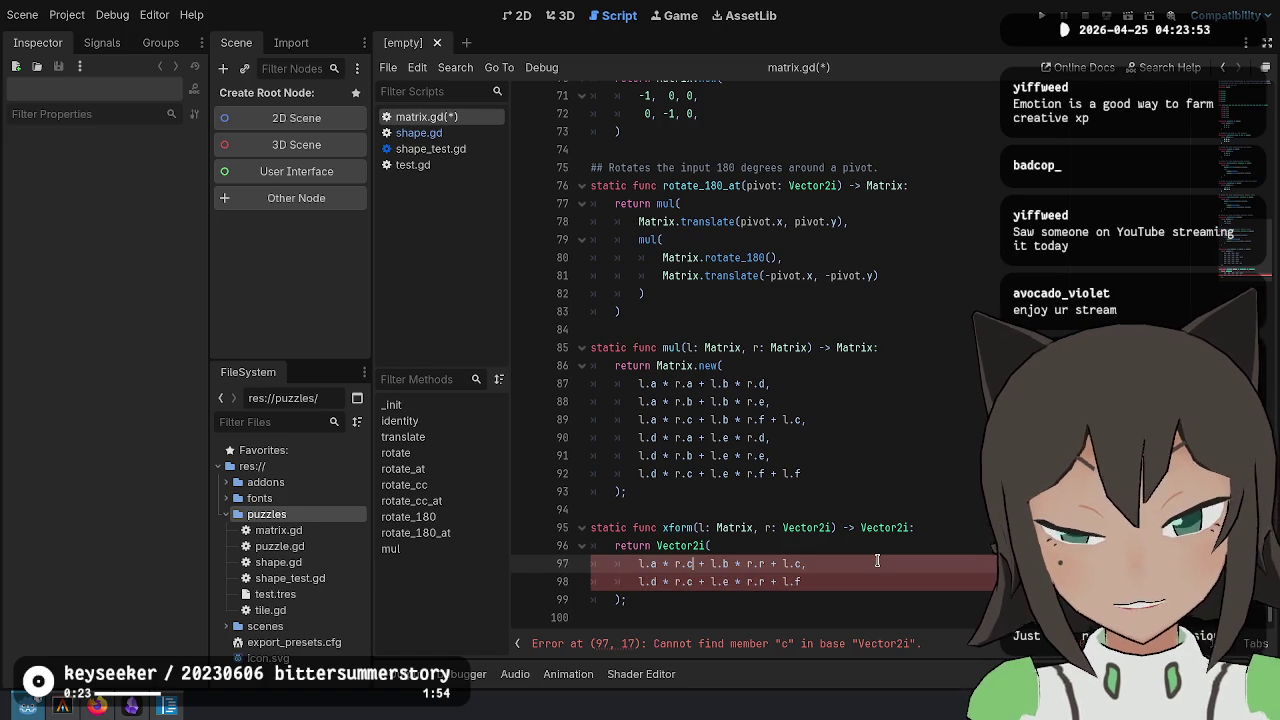
key("shift+alt+Down")
key("BackSpace")
type("x")
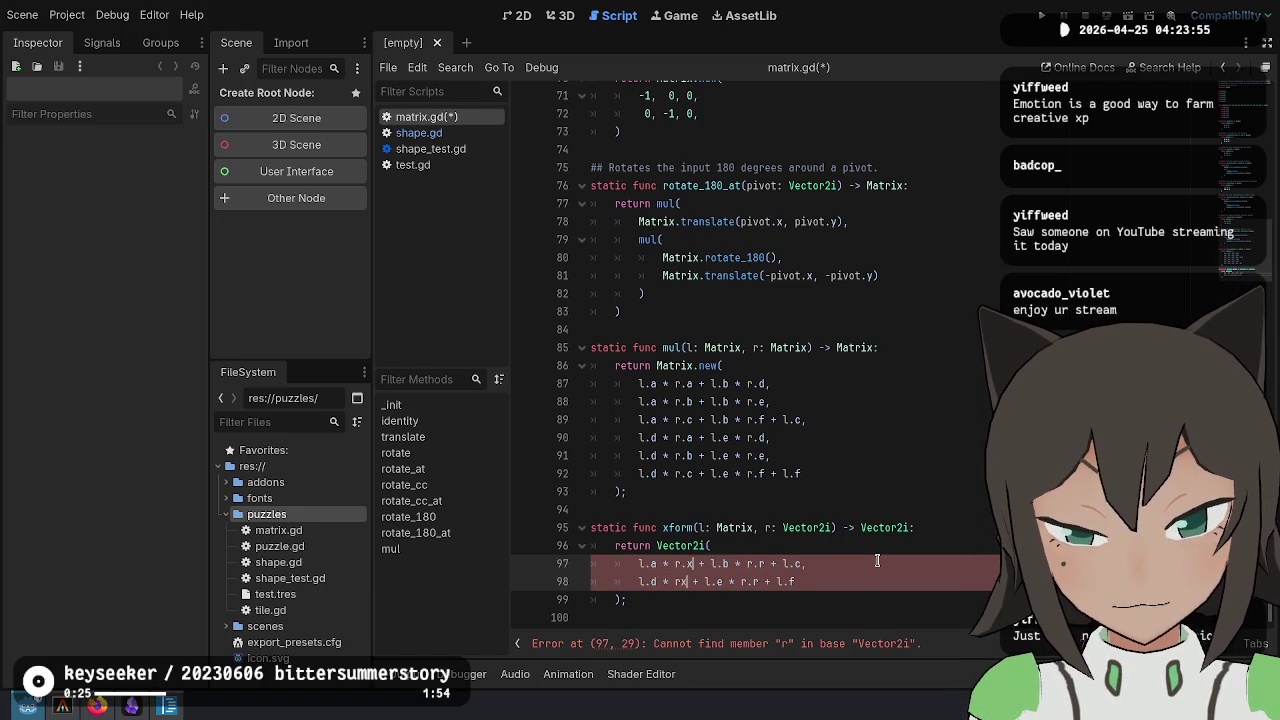
key("ctrl+z")
key("ctrl+z")
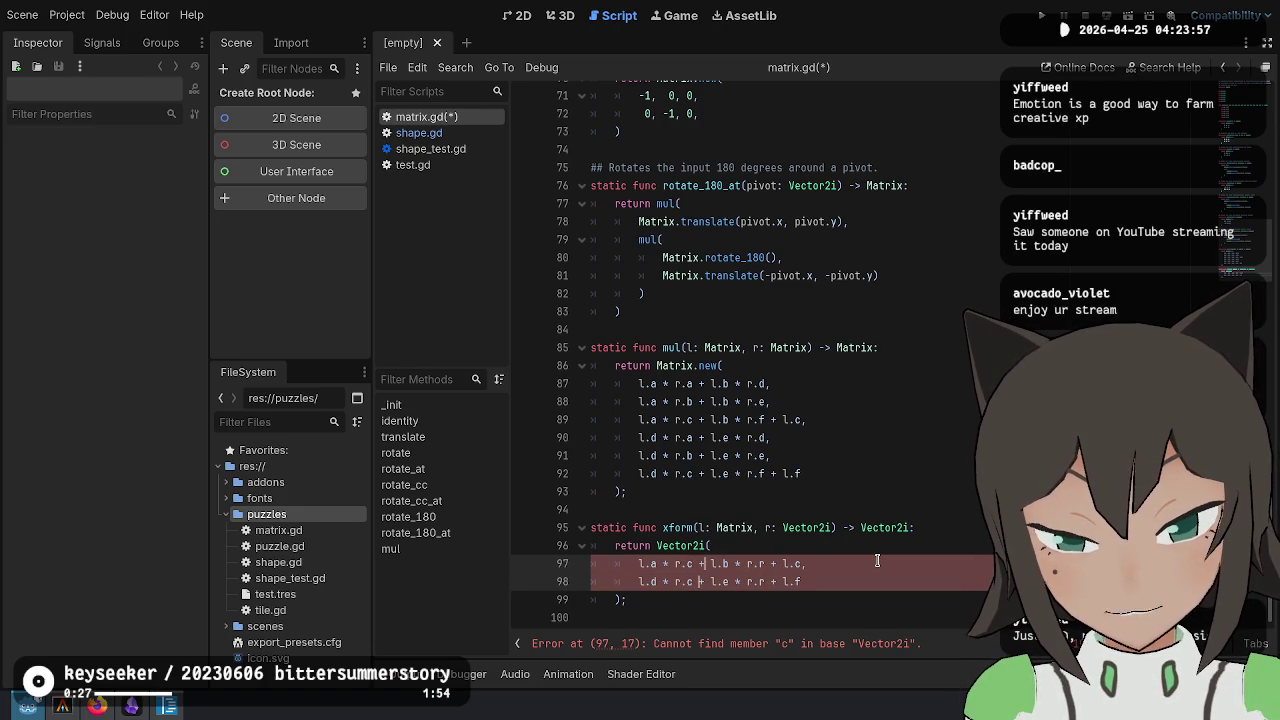
key("Delete")
type("x")
key("ctrl+Right")
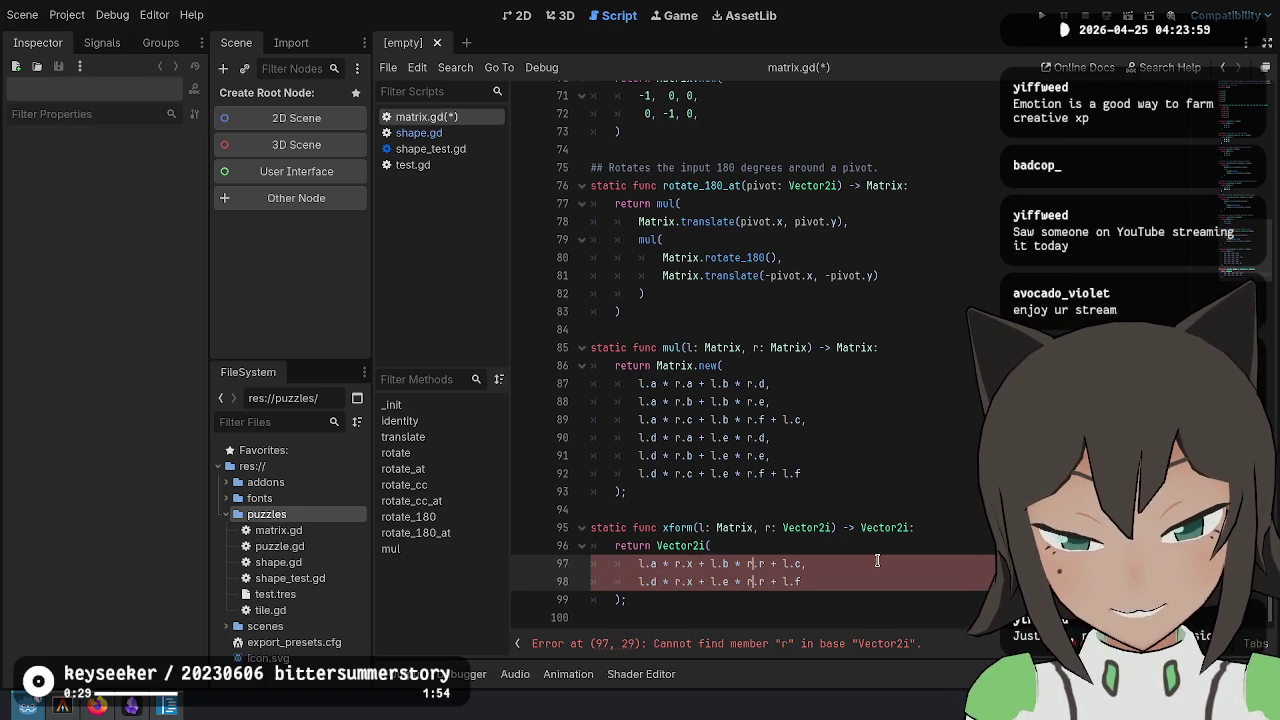
key("Right")
key("BackSpace")
type("y")
key("ctrl+s")
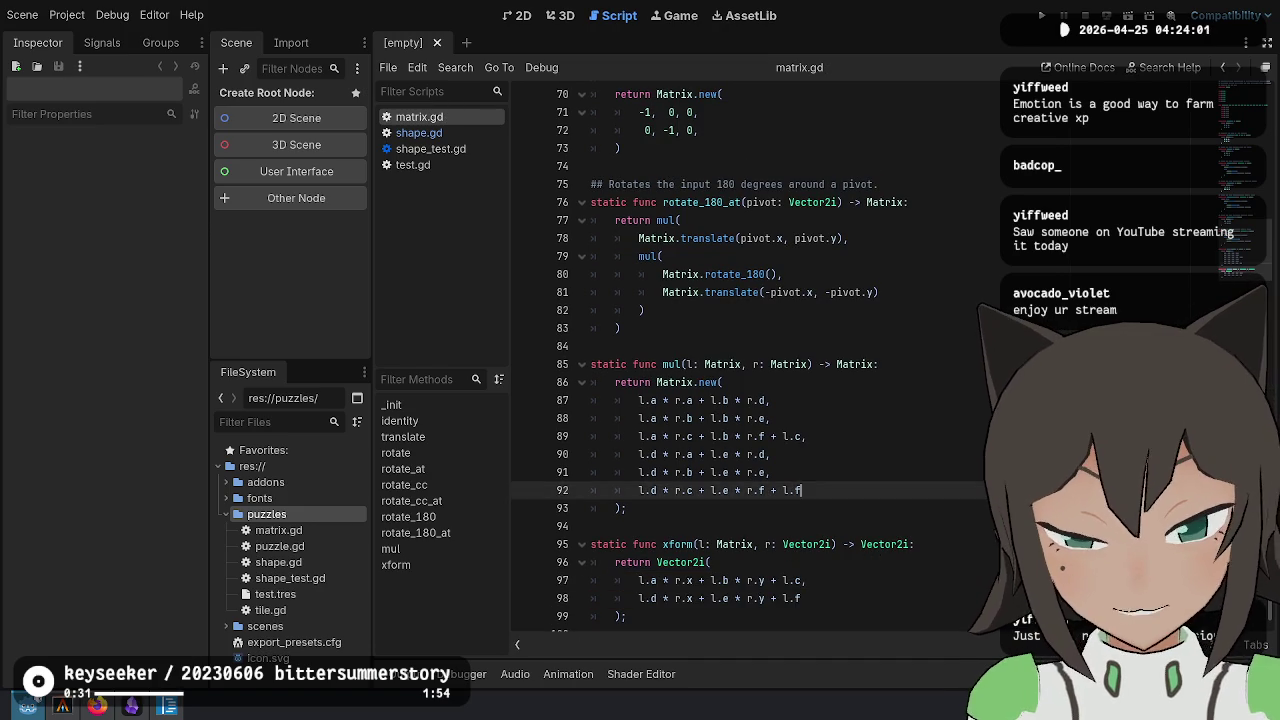
Check the finished xform function and select its name
key("Down")
key("Down")
key("Down")
key("Up")
key("Up")
key("Up")
left_click(918, 592)
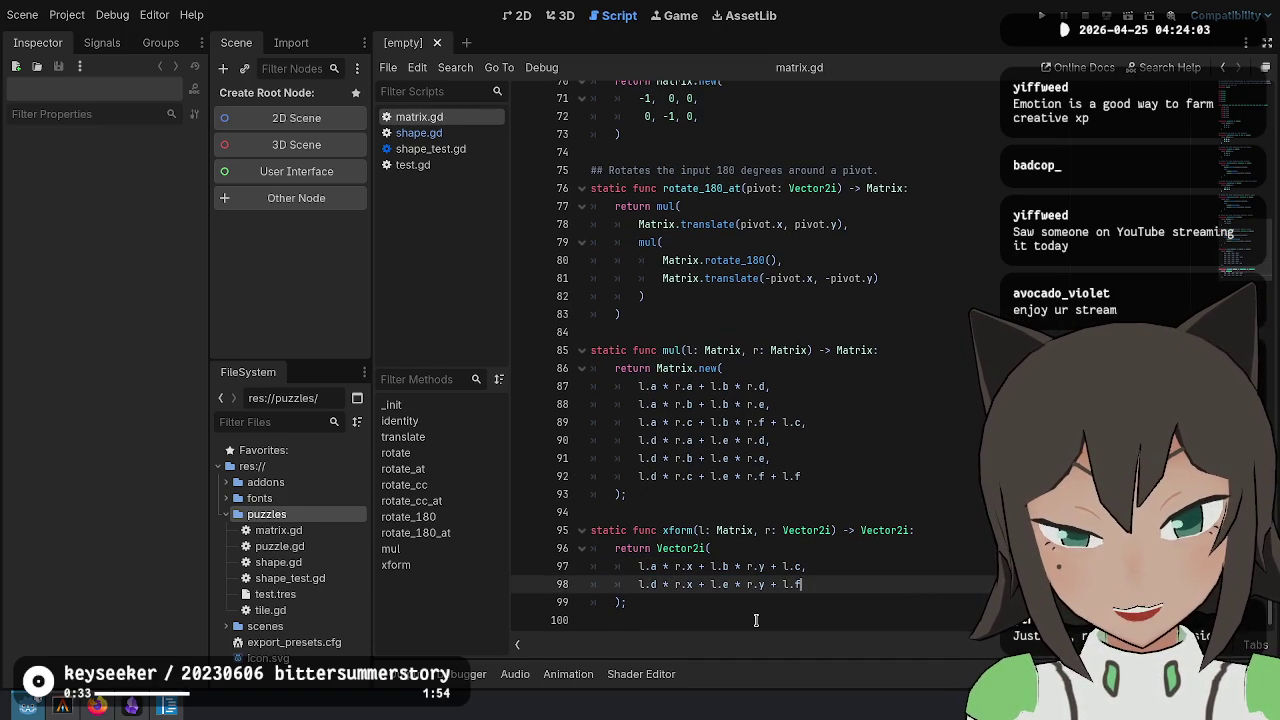
double_click(683, 531)
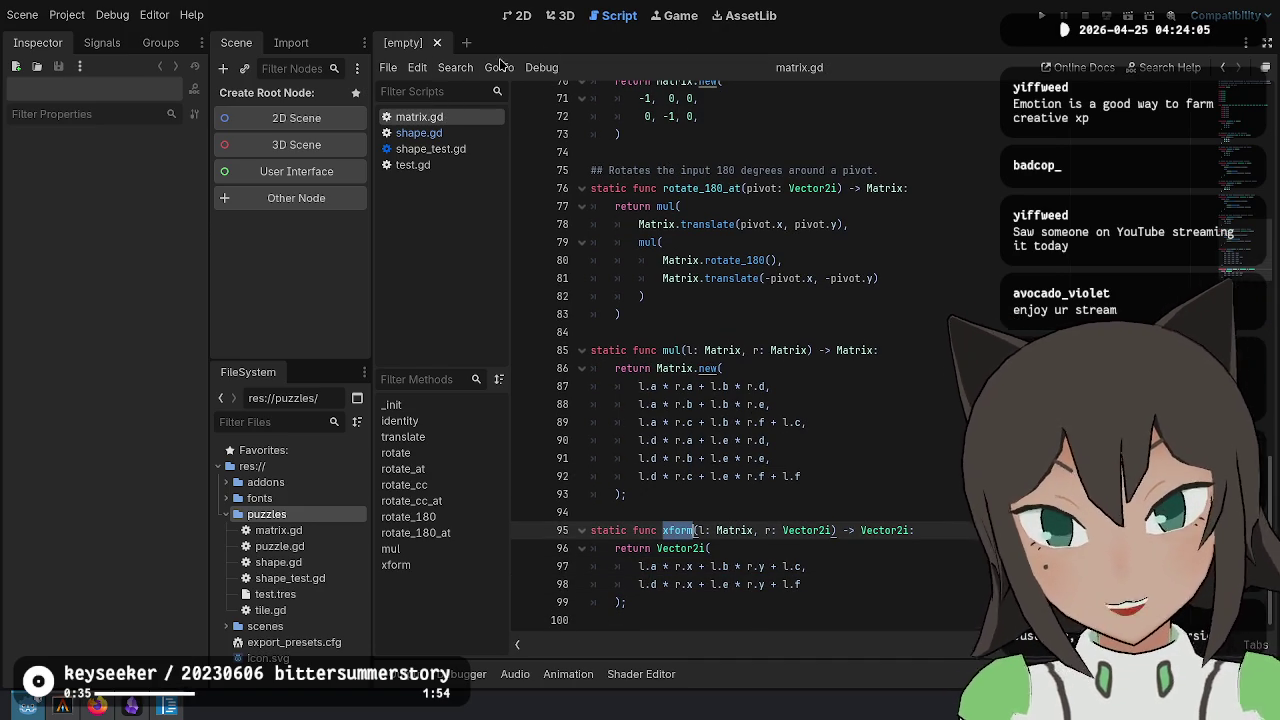
In shape.gd, change line 14 to call Matrix.xform(matrix, pos) and save the file
left_click(418, 133)
left_click(779, 338)
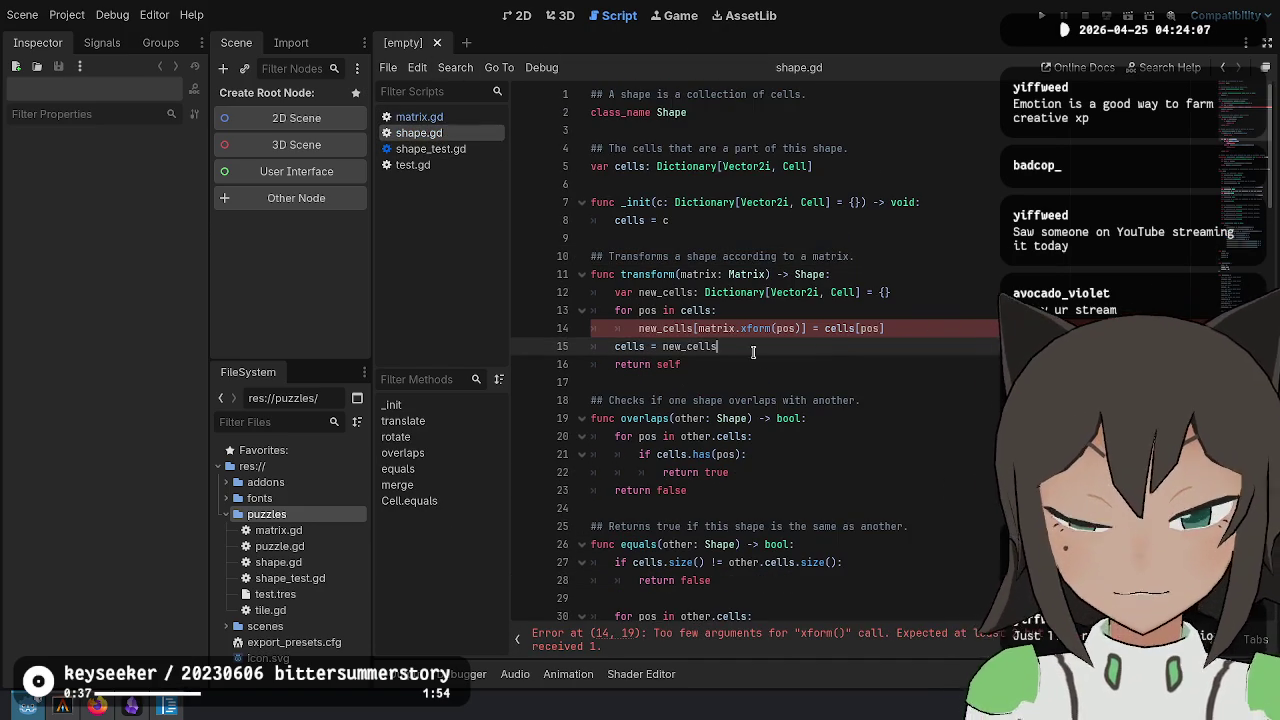
left_click(781, 327)
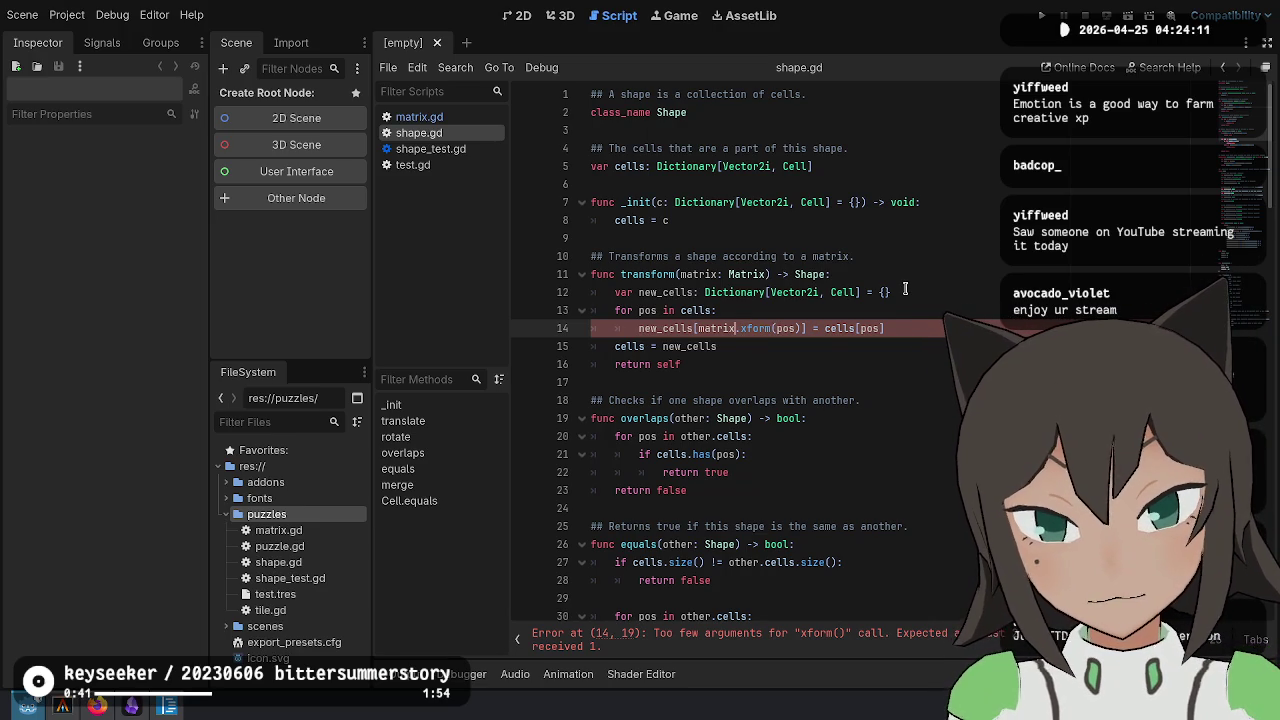
key("ctrl+shift+Left")
type("Matrix")
key("Right")
key("Right")
key("Right")
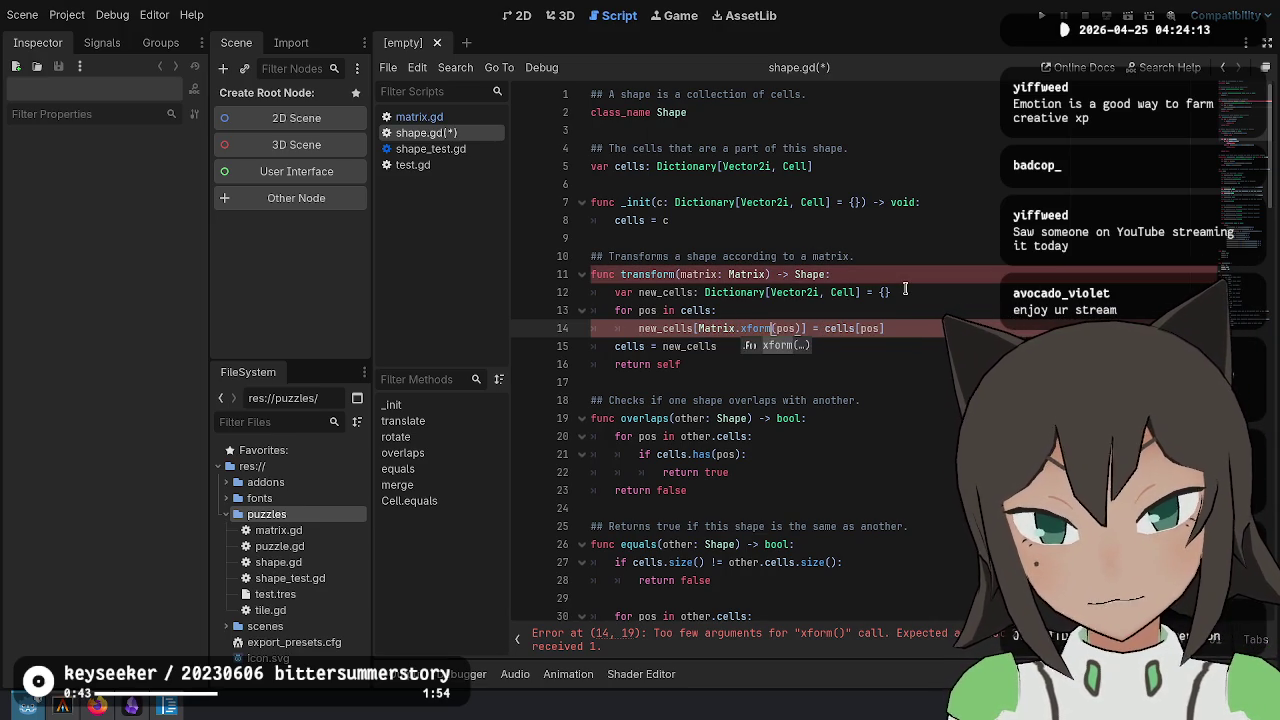
type("matrix,")
key("ctrl+s")
key("Up")
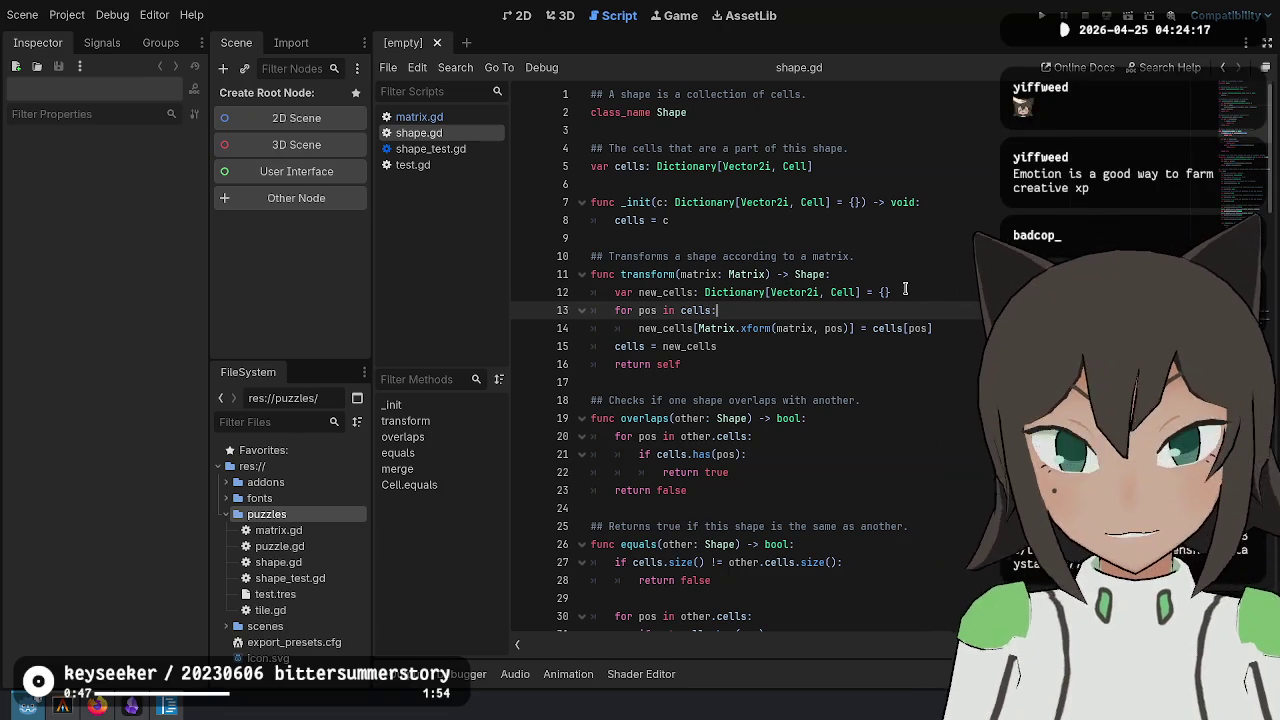
Open shape_test.gd and go to the shape definition in test_translate
key("ctrl+shift+period")
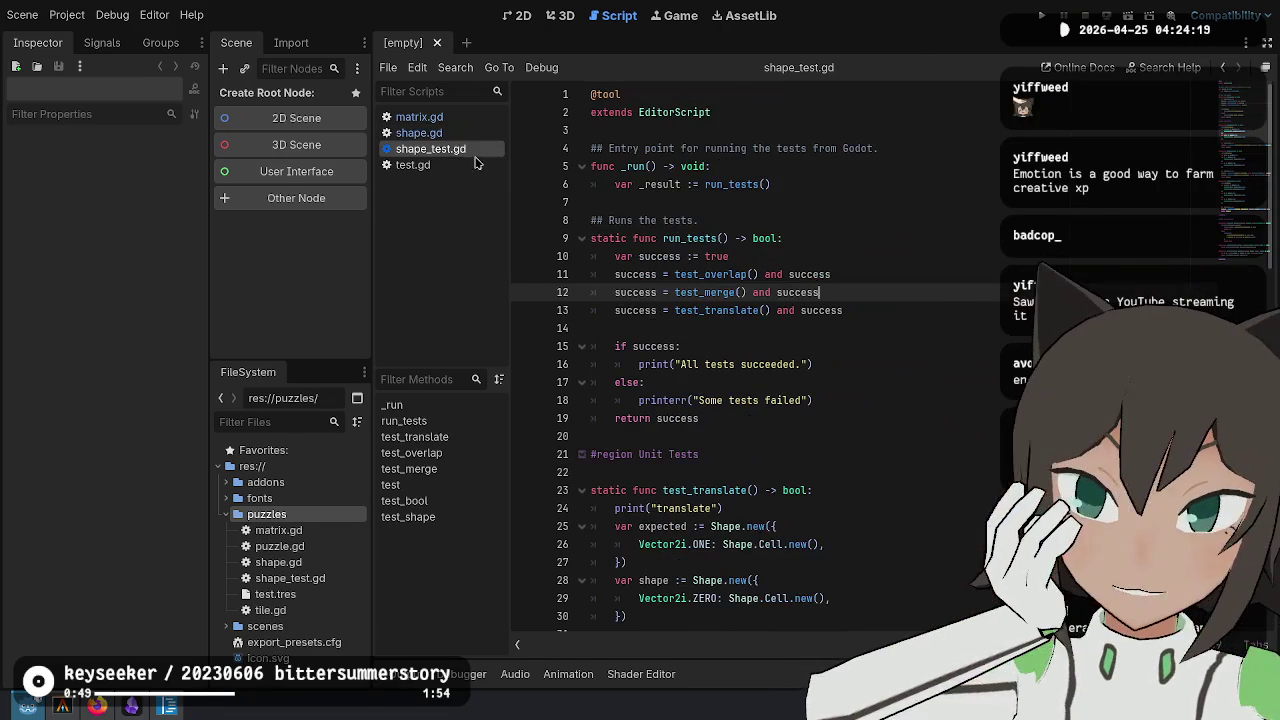
key("ctrl+End")
scroll(790, 320, "up", 10)
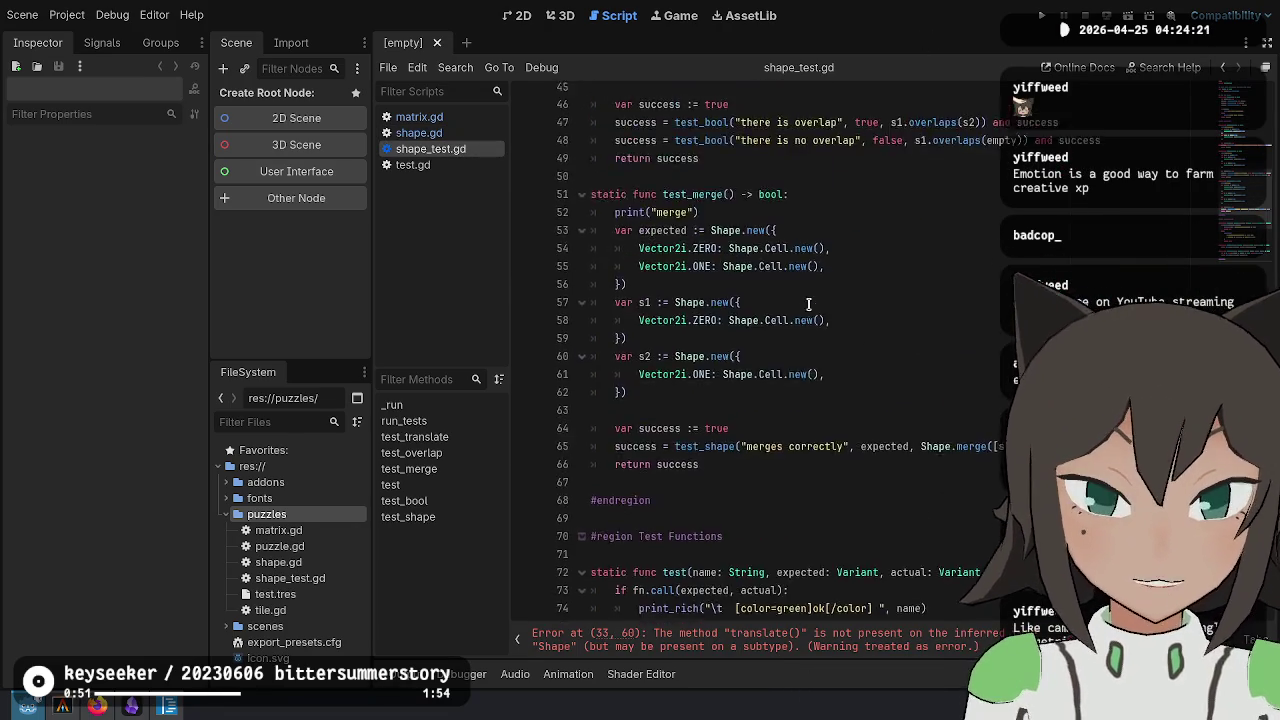
scroll(834, 310, "up", 3)
left_click(834, 310)
scroll(834, 310, "up", 2)
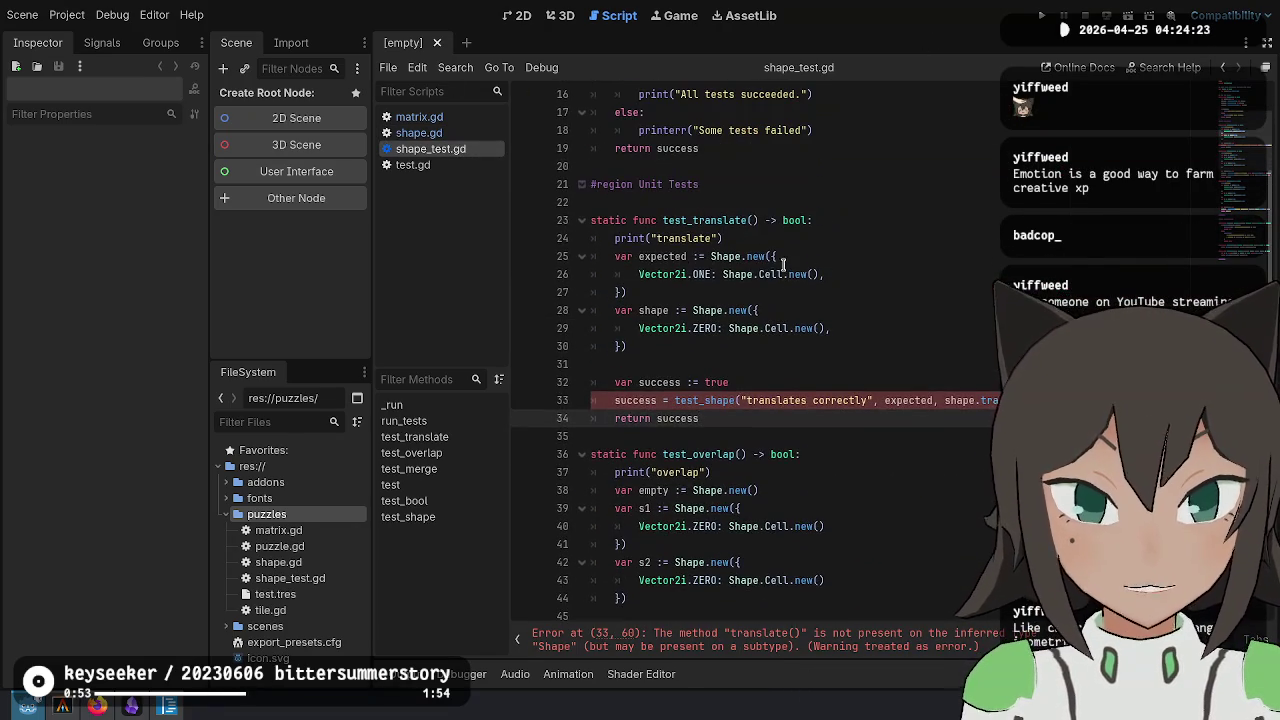
left_click(898, 254)
key("Down")
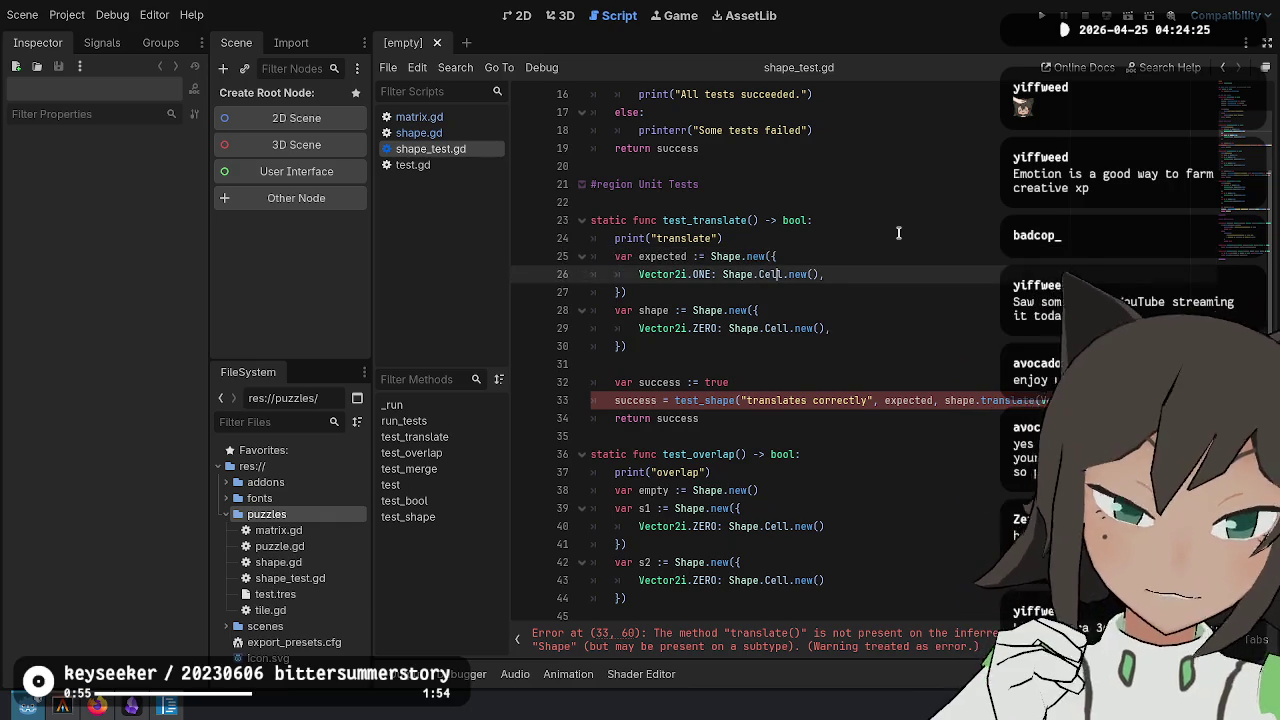
key("Up")
key("Up")
key("Down")
key("Down")
key("Down")
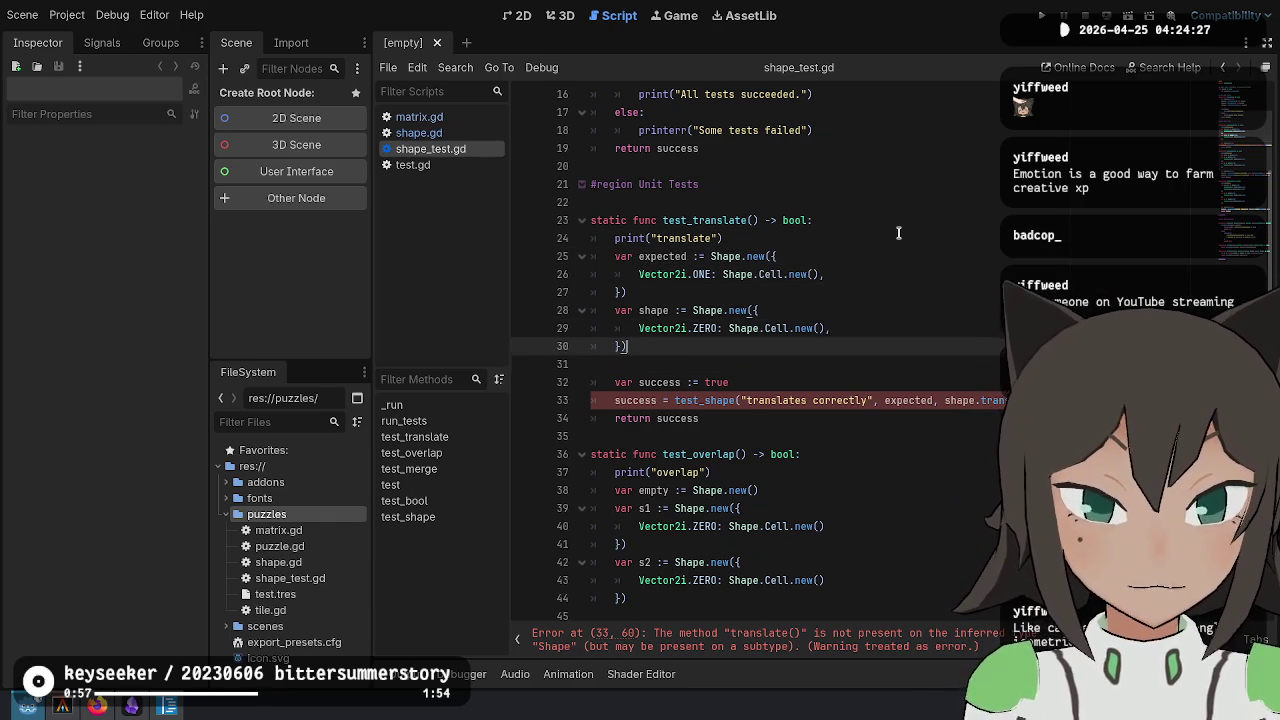
Add var matrix := Matrix.translate(1, 1) below the shape, pass matrix to the test, and save
key("Return")
key("Return")
type("var")
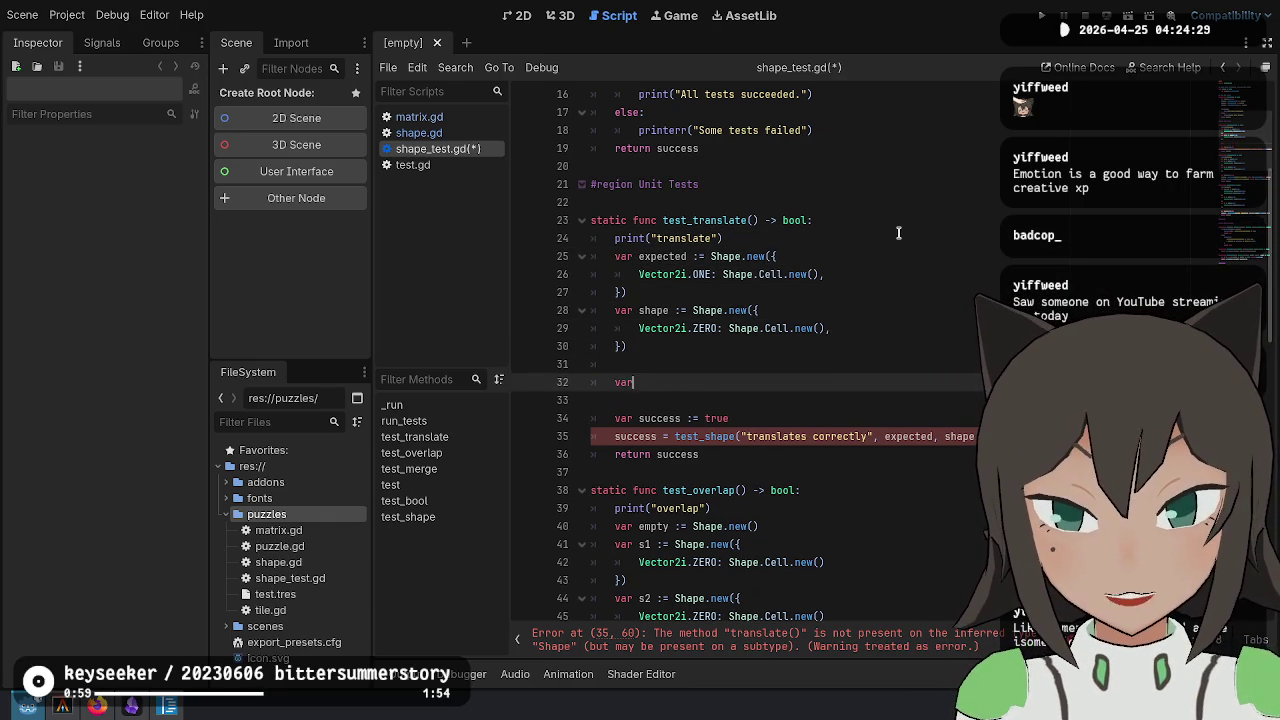
type("Ma")
key("BackSpace")
key("BackSpace")
key("BackSpace")
type("matrix")
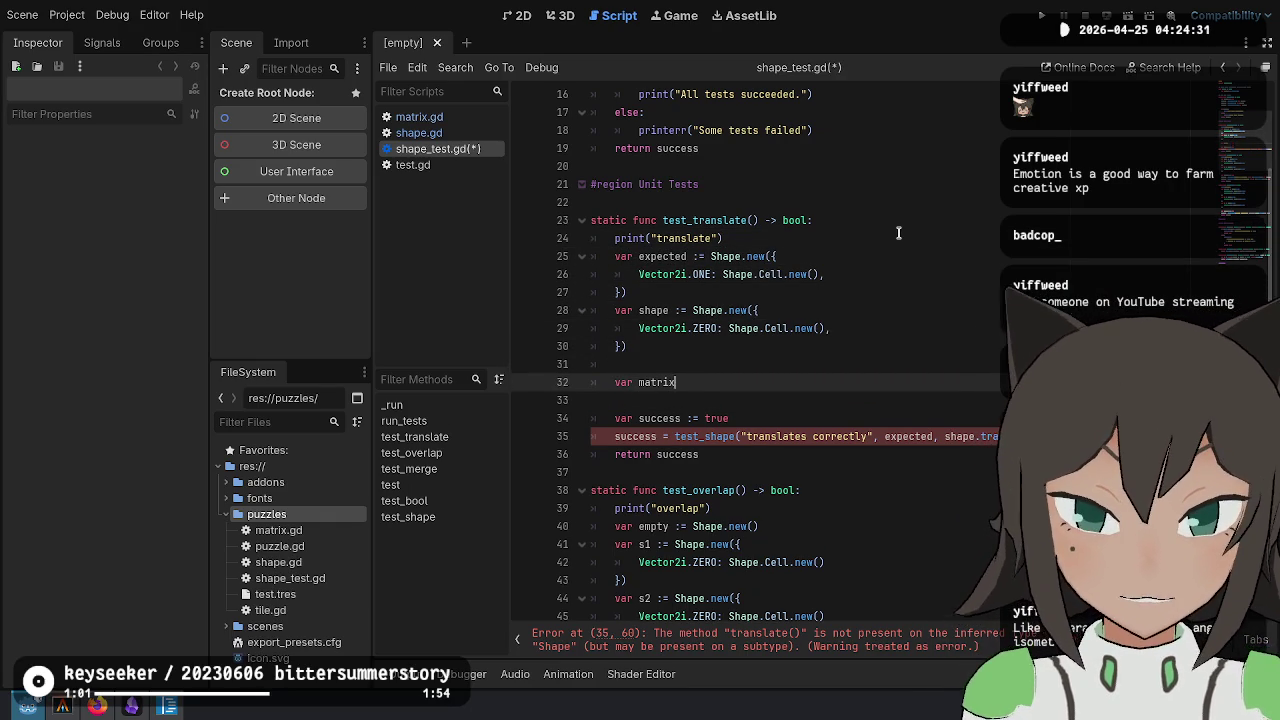
key("BackSpace")
key("BackSpace")
type(":= ")
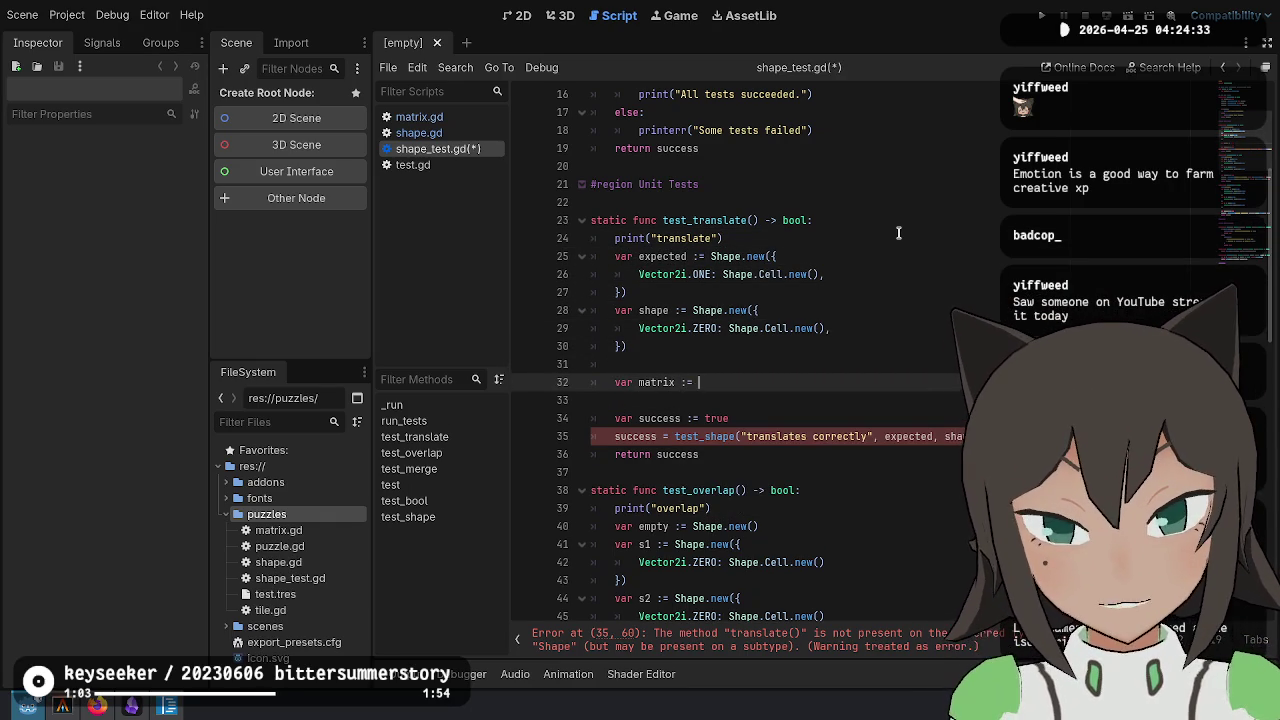
type("Matrix.tr")
key("Return")
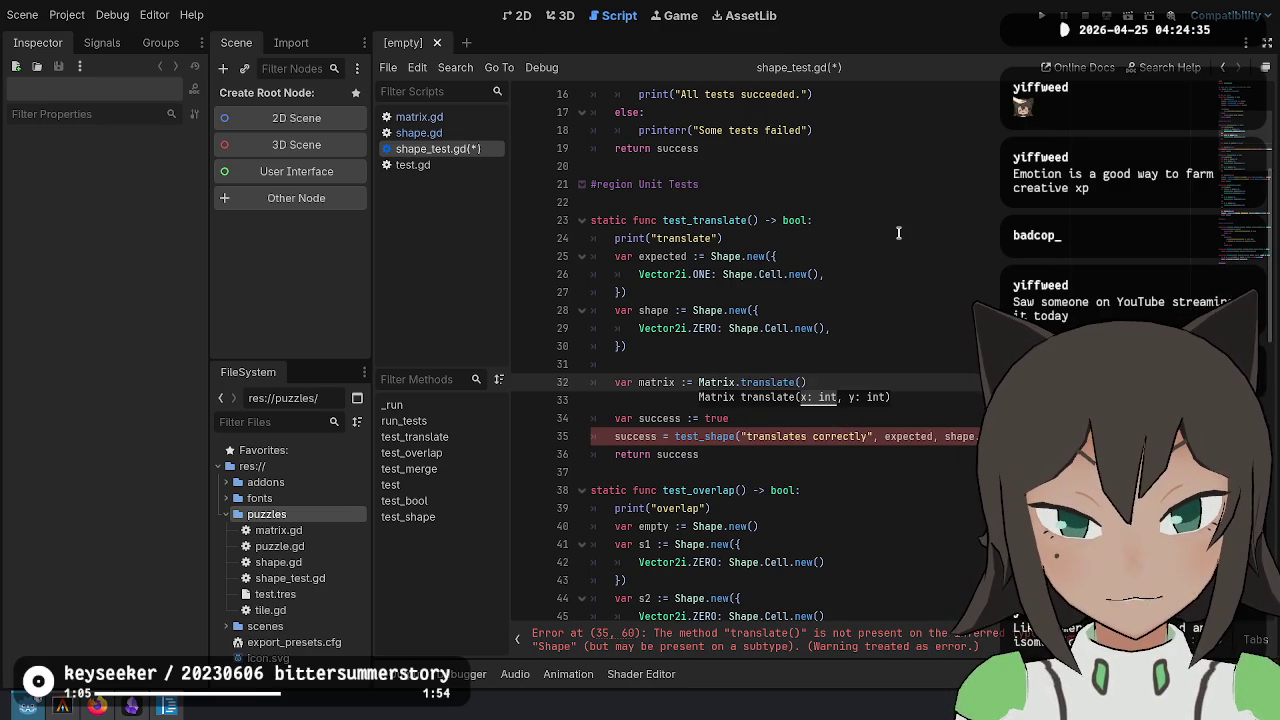
type("Ve")
key("BackSpace")
key("BackSpace")
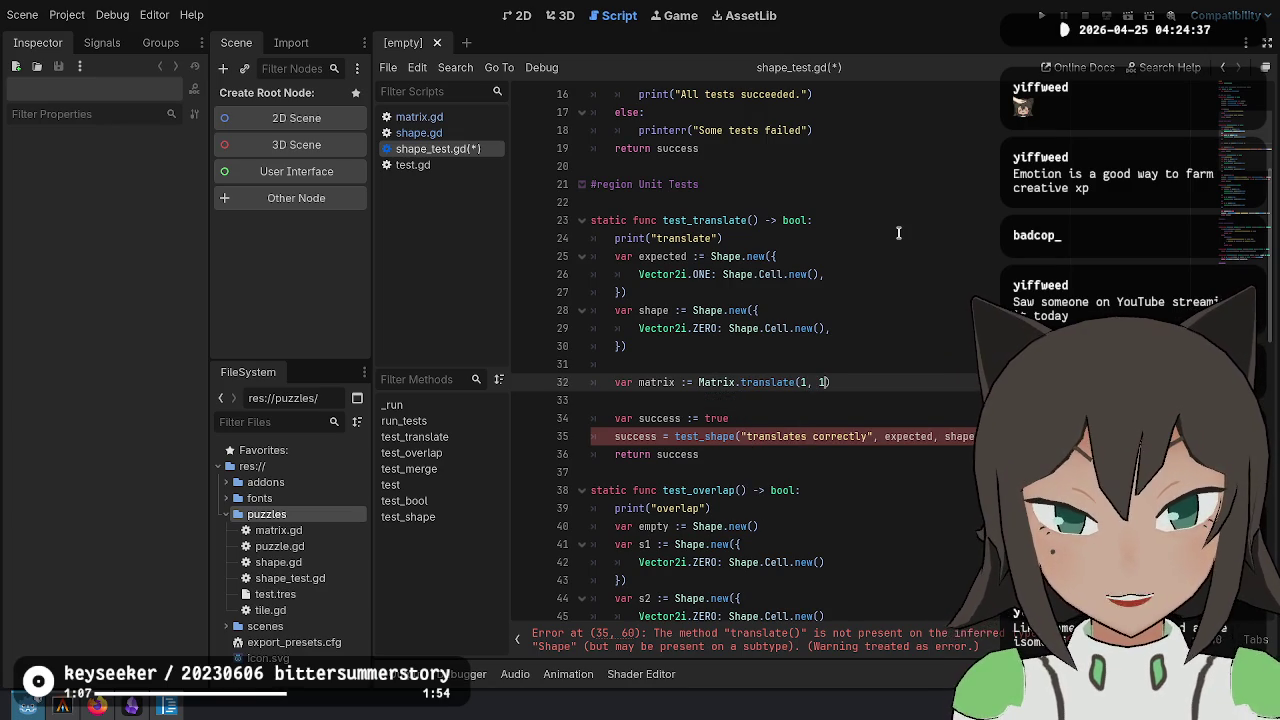
key("Down")
key("Down")
key("Down")
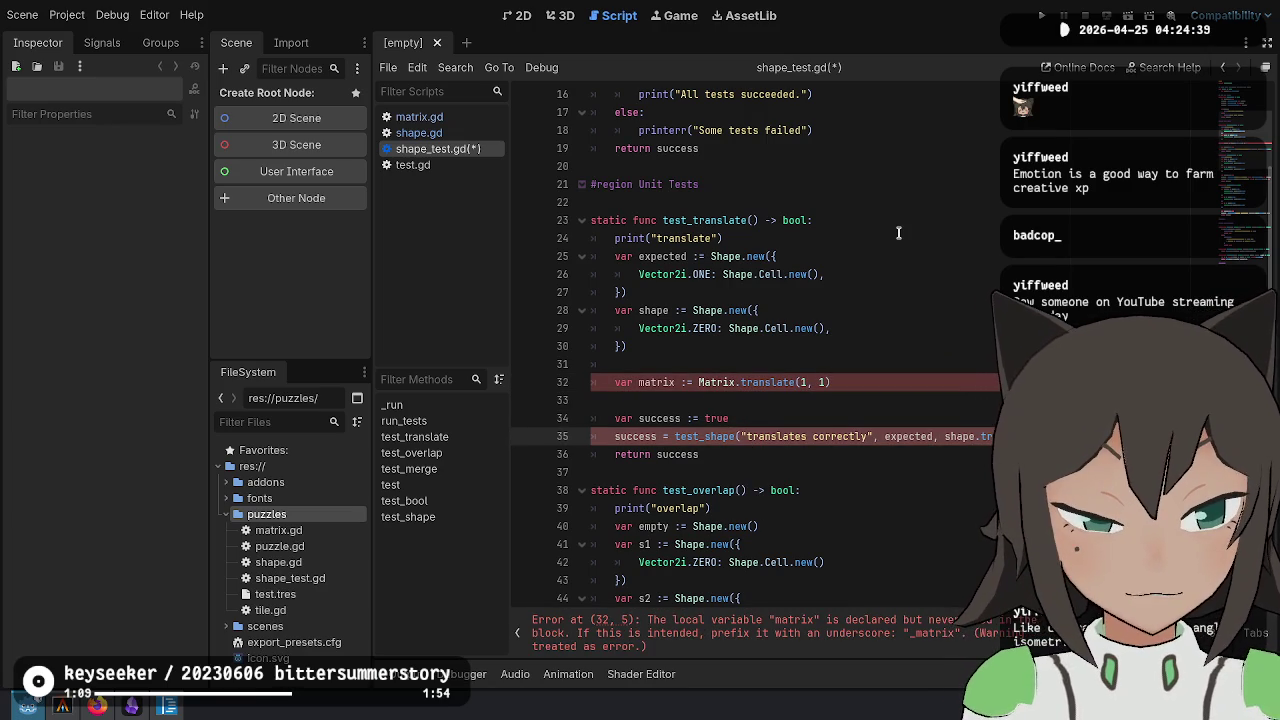
type("matirx")
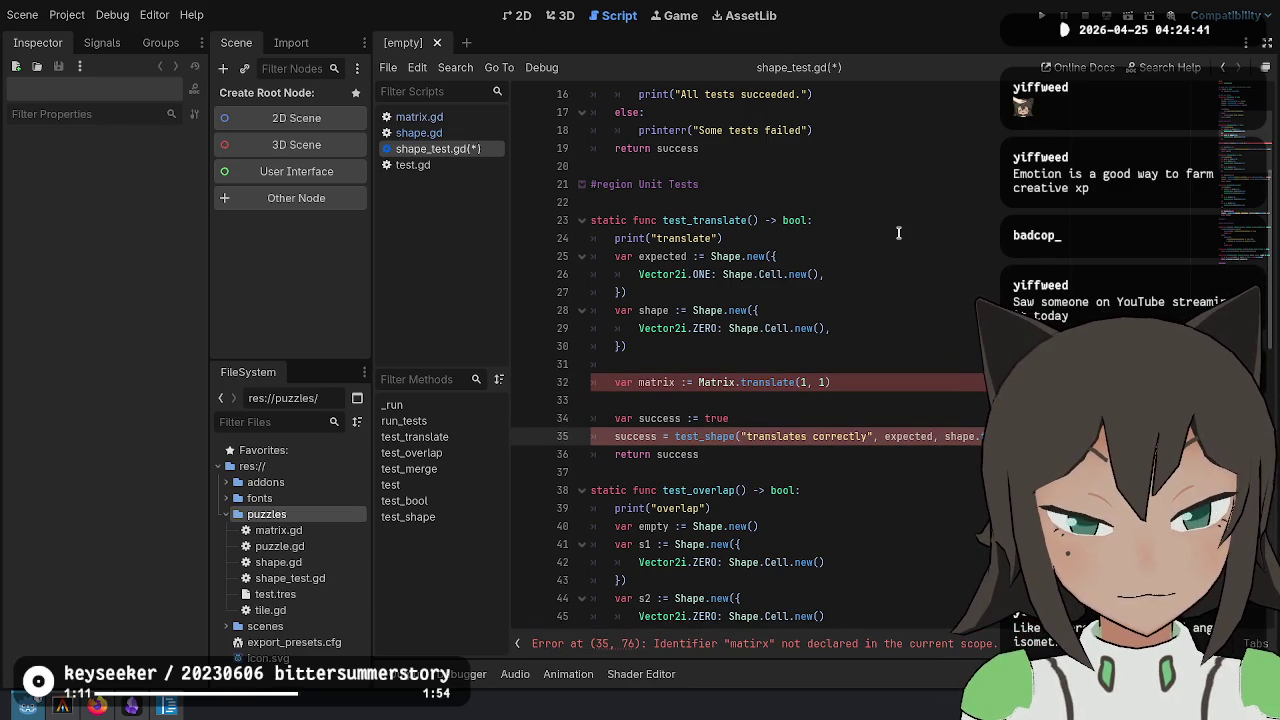
key("ctrl+s")
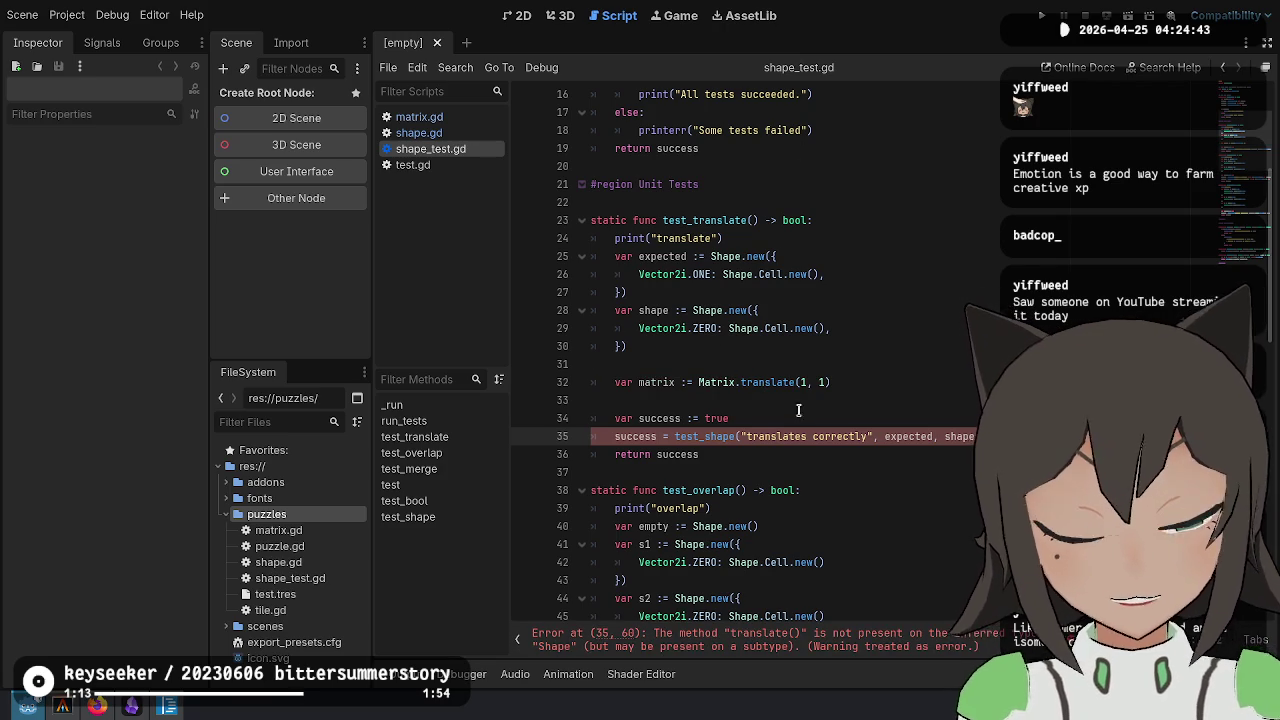
Replace shape.translate with shape.transform, delete the blank line, save, and run the tests
left_click(880, 382)
double_click(1000, 436)
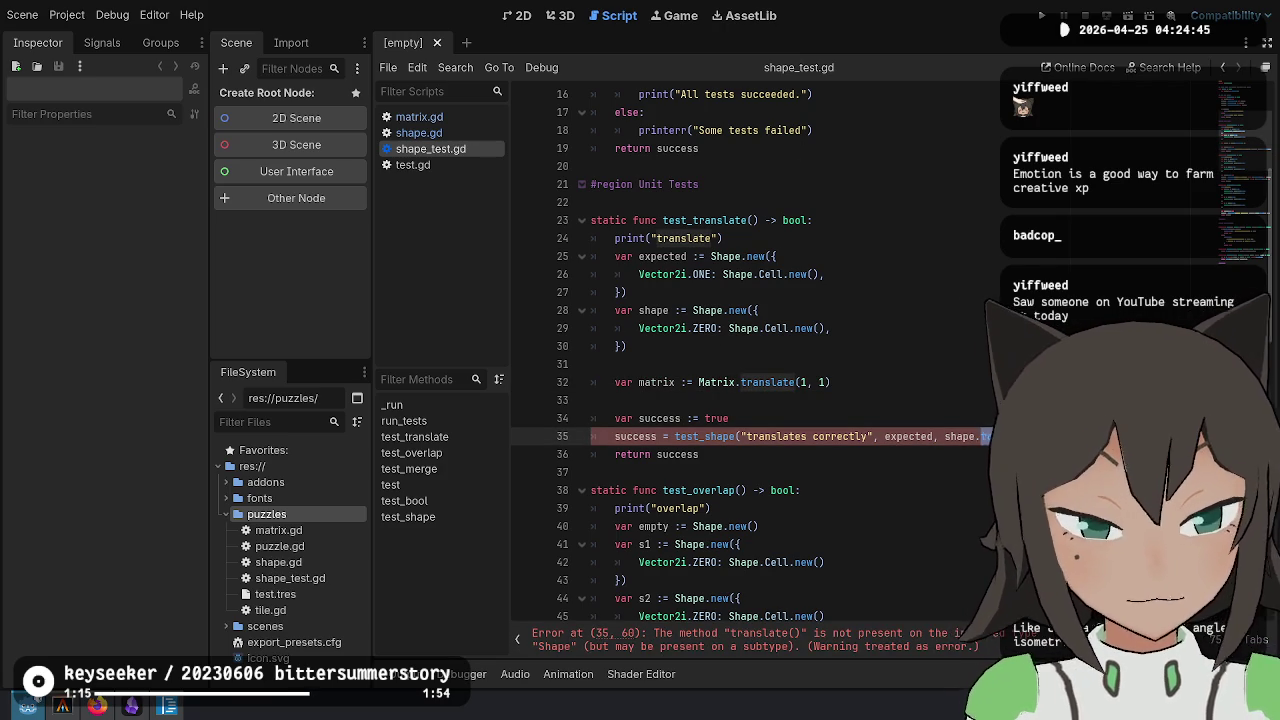
key("BackSpace")
type("transform")
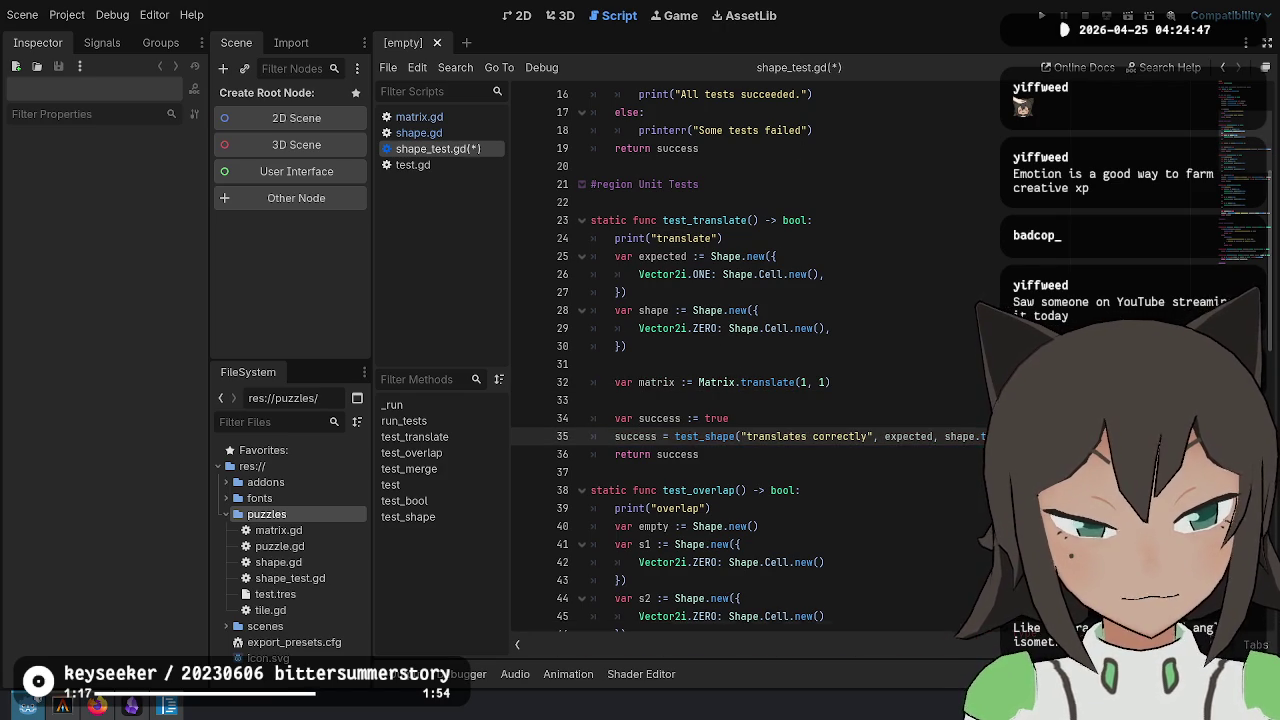
left_click(814, 365)
key("BackSpace")
key("ctrl+s")
left_click(975, 242)
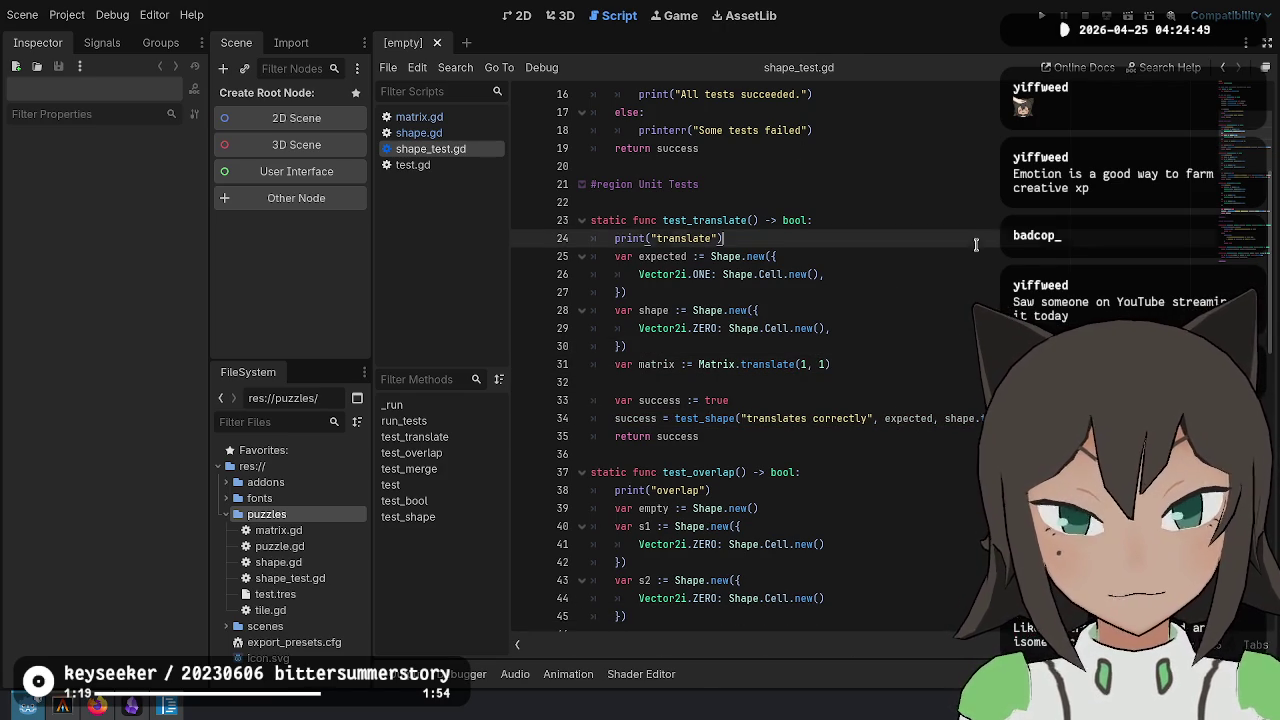
left_click(1110, 15)
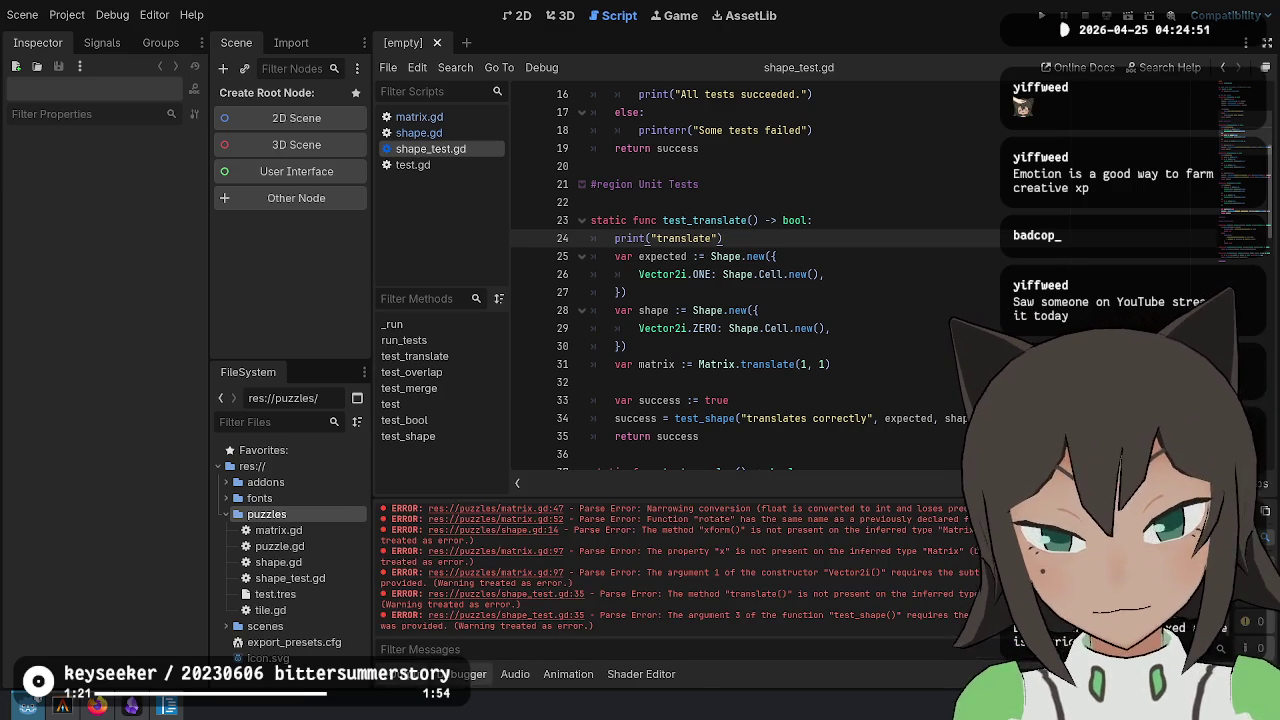
With 'All tests succeeded' shown, step through test_translate lines 26–35 to review the code
left_click(627, 346)
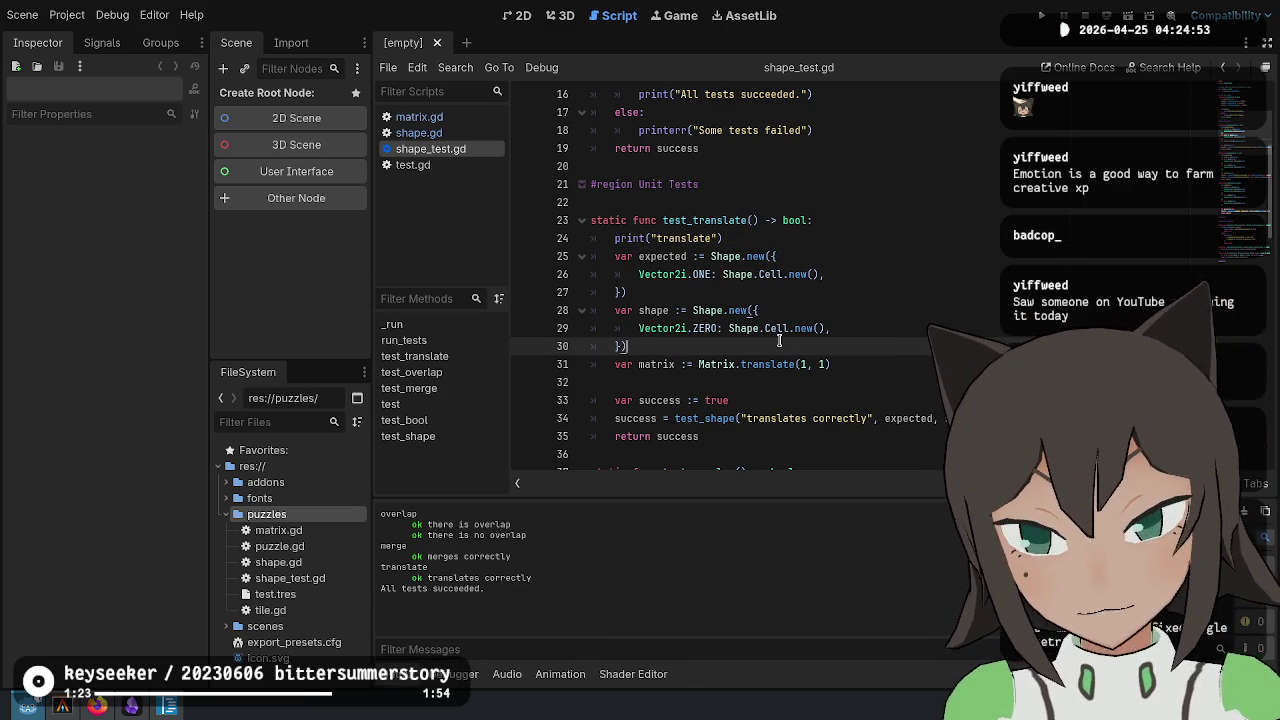
left_click(835, 400)
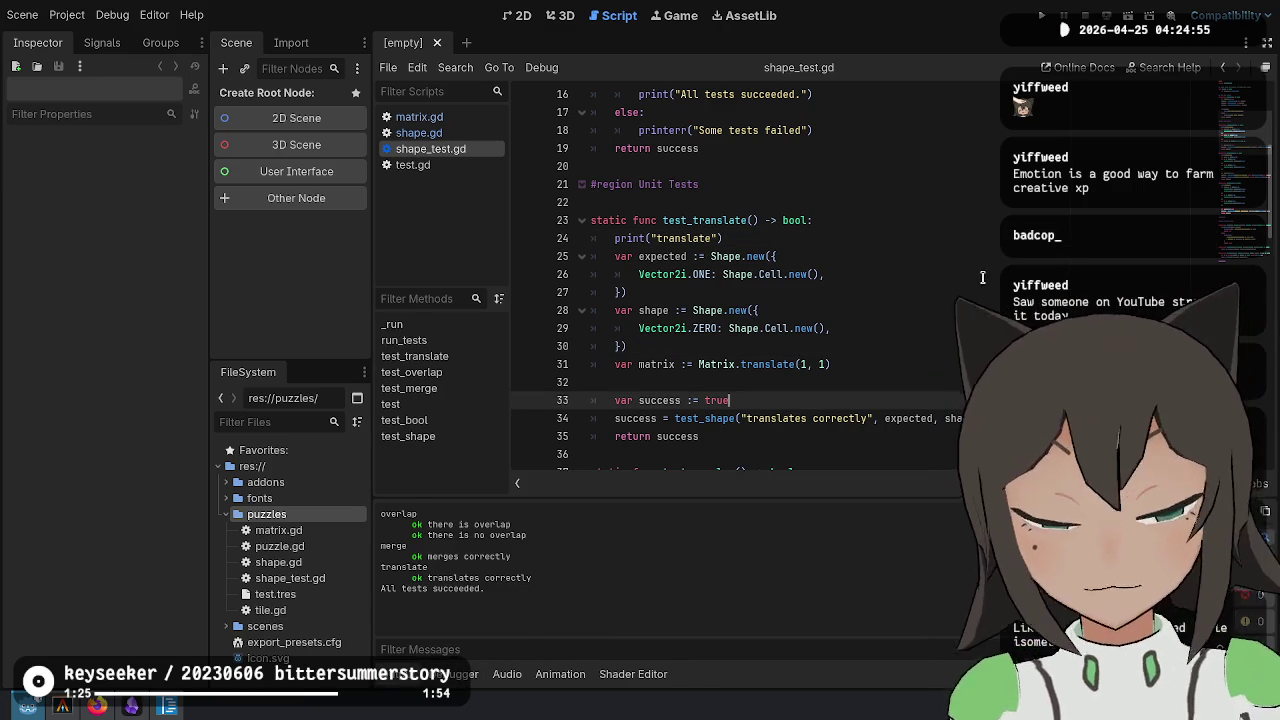
left_click(895, 291)
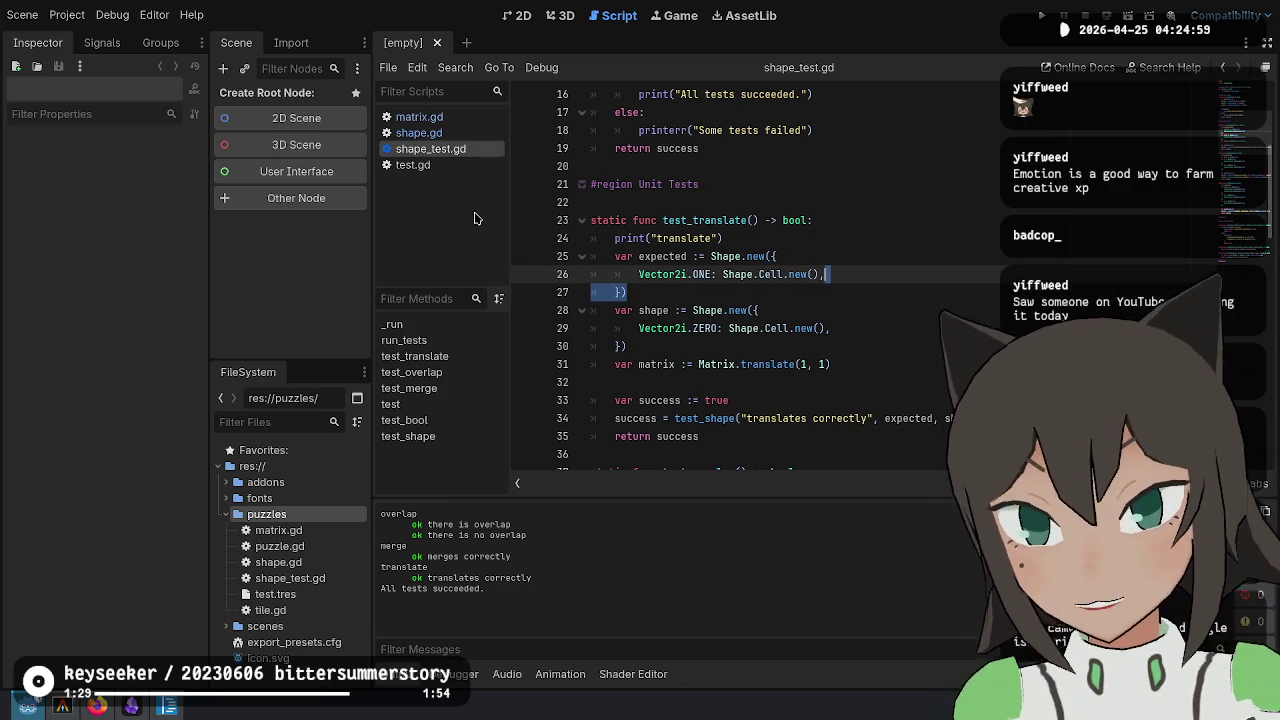
left_click(945, 346)
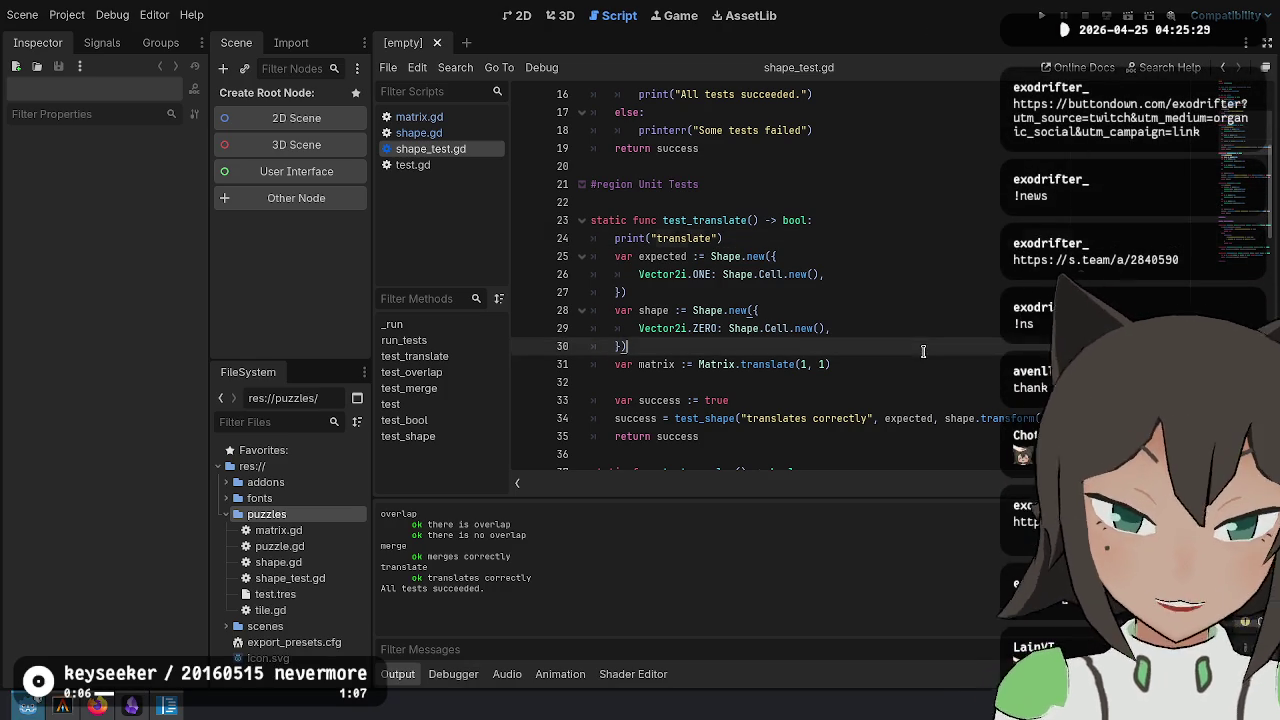
left_click(900, 238)
left_click(873, 268)
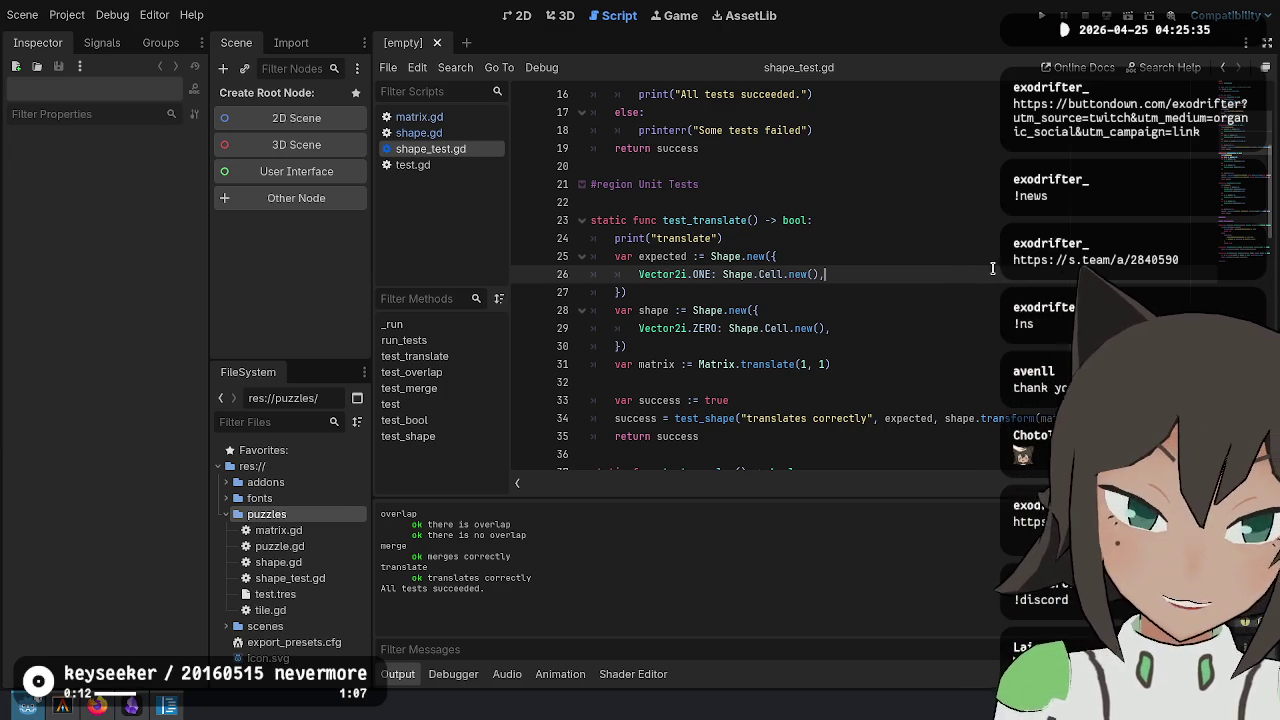
left_click(911, 363)
left_click(724, 393)
left_click(843, 437)
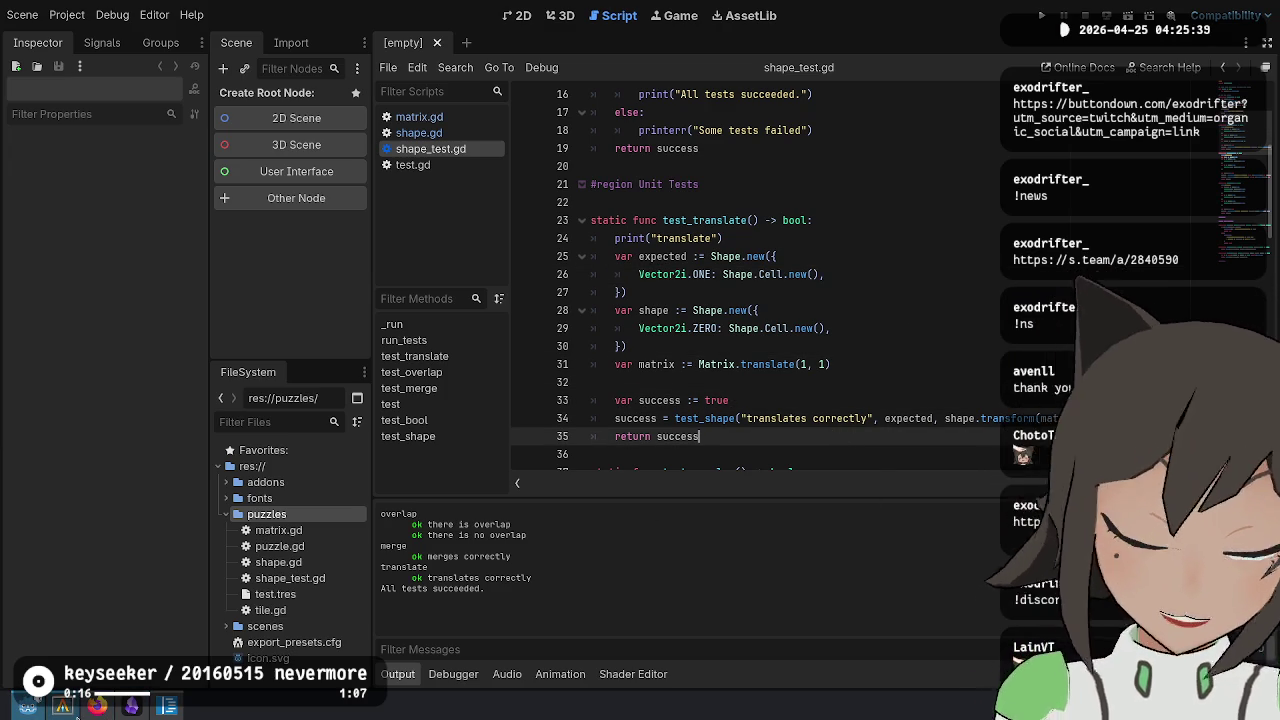
mouse_move(77, 716)
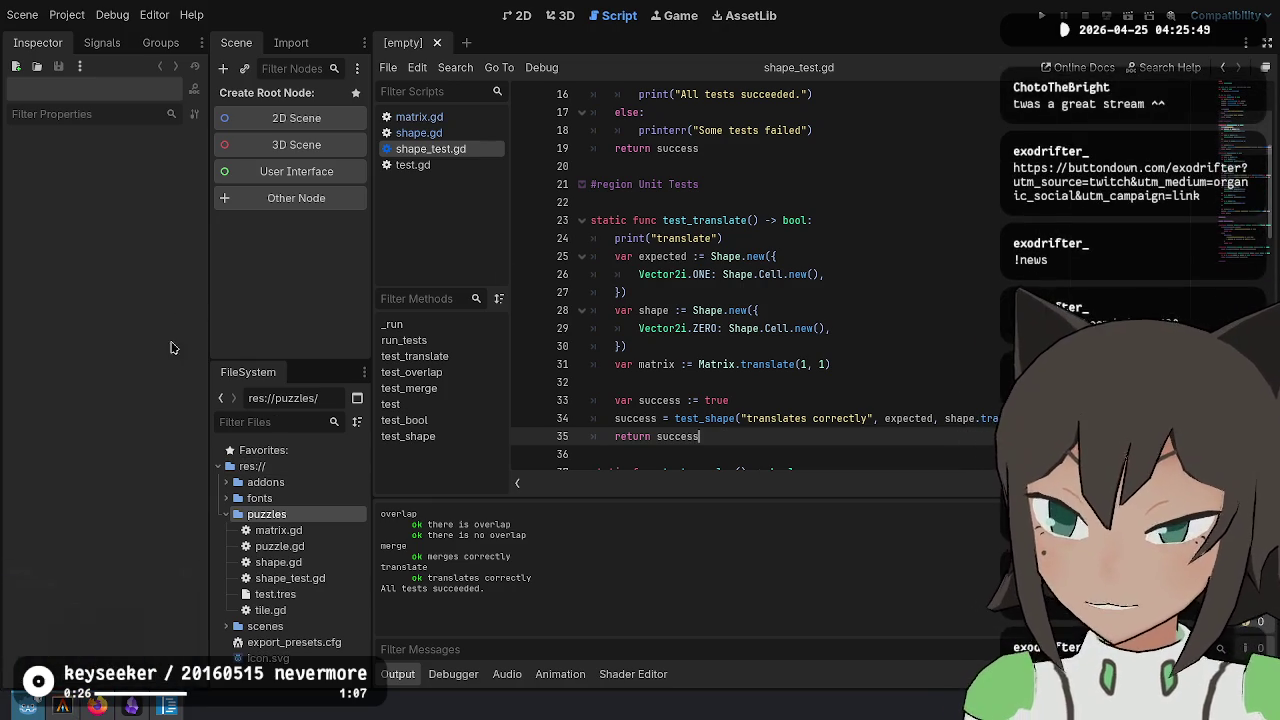
left_click(778, 410)
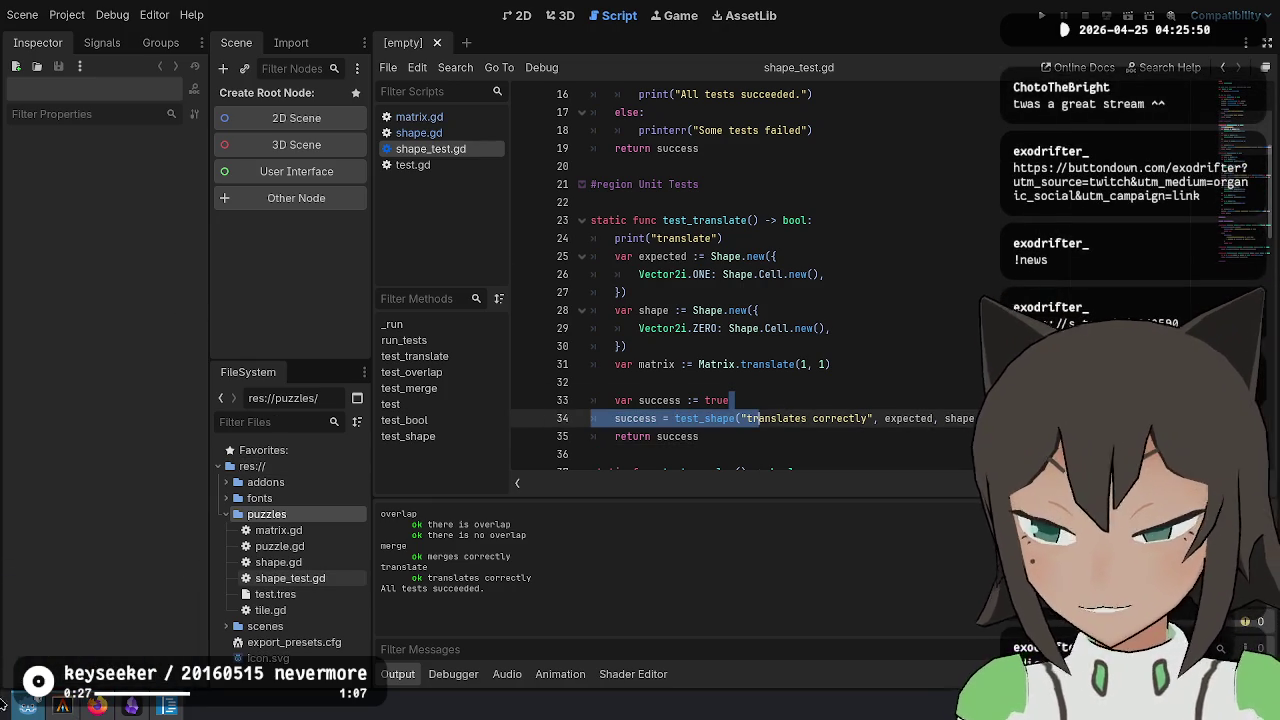
left_click(92, 706)
Exit the flambe terminal session and bring Twitch's Raid Channel list to the front
key("alt+Tab")
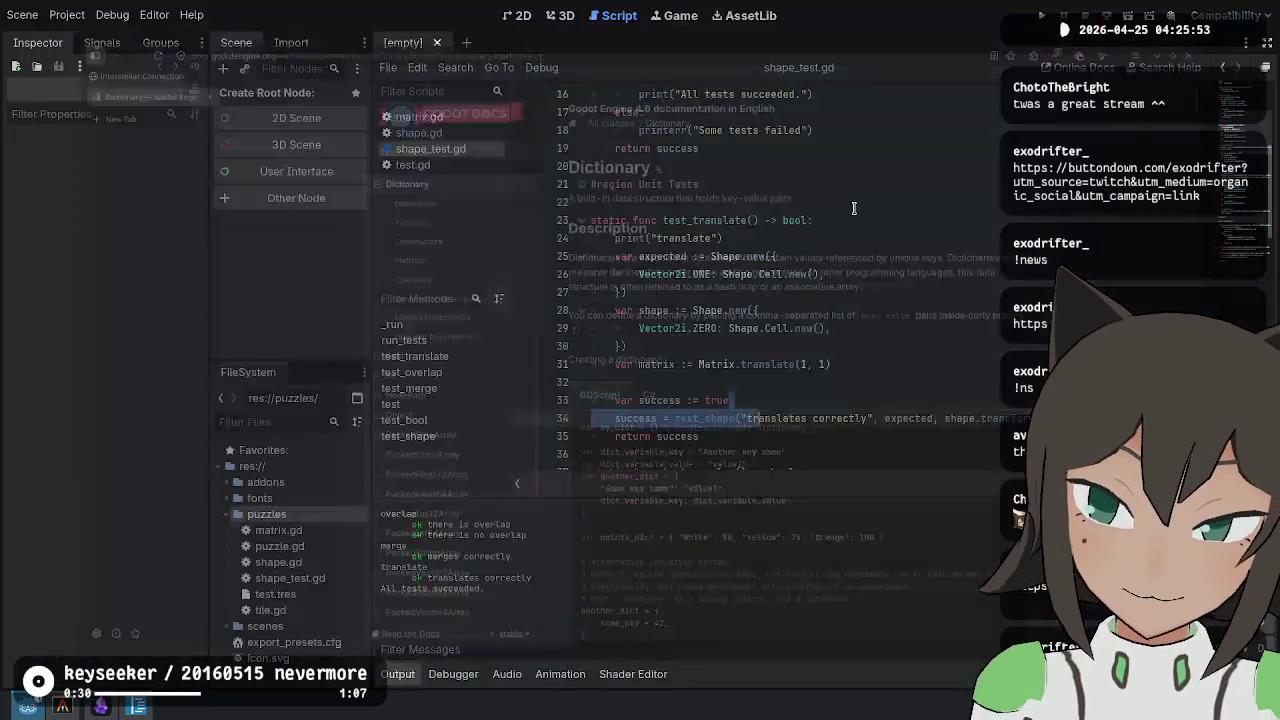
left_click(882, 296)
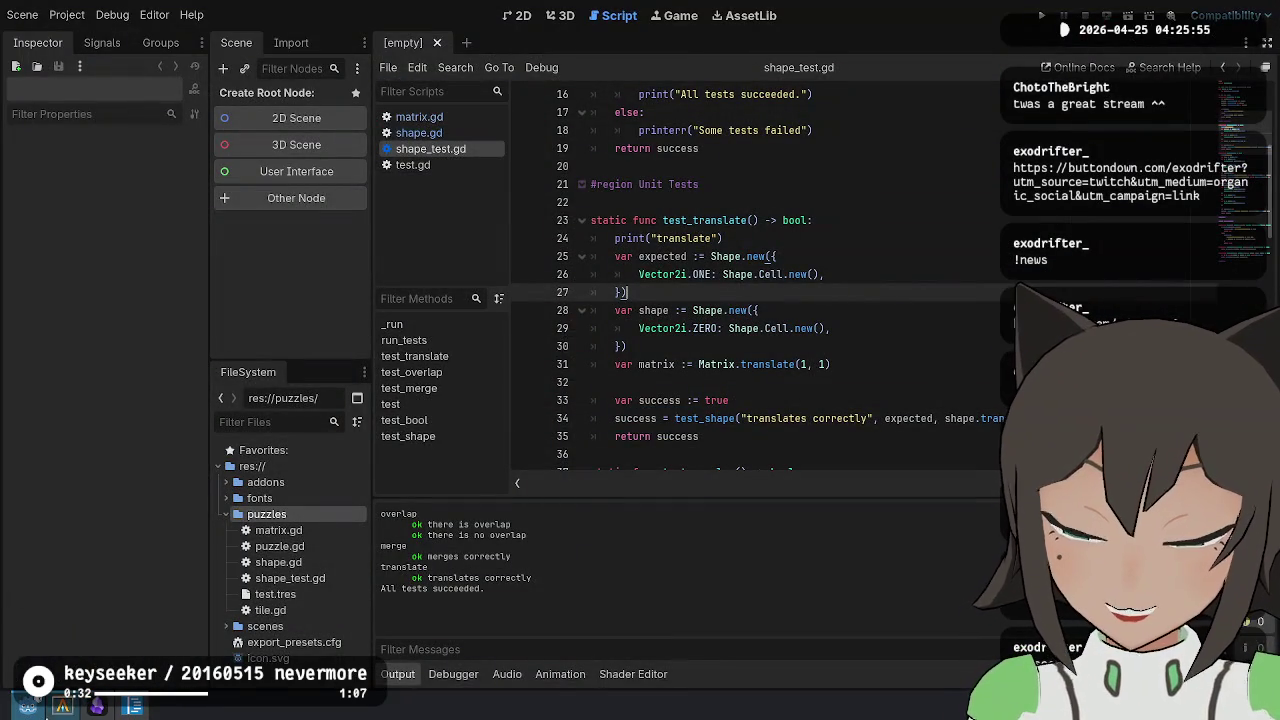
left_click(50, 710)
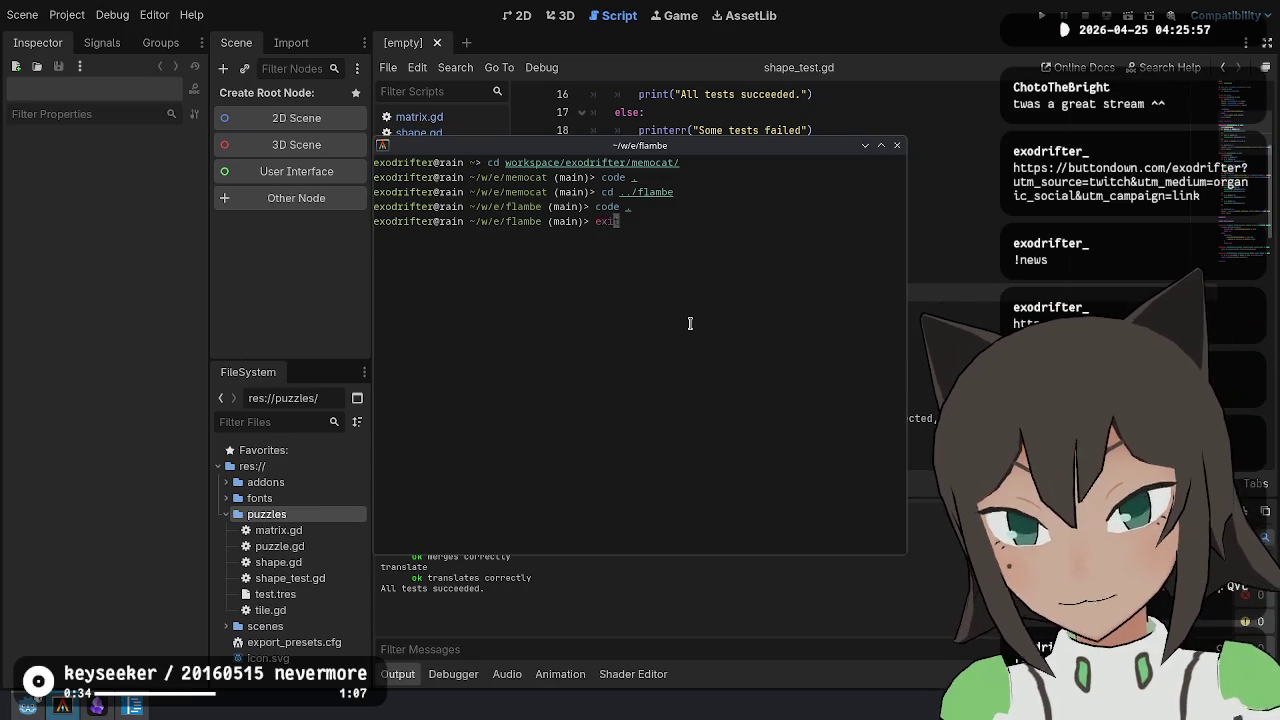
key("alt+Tab")
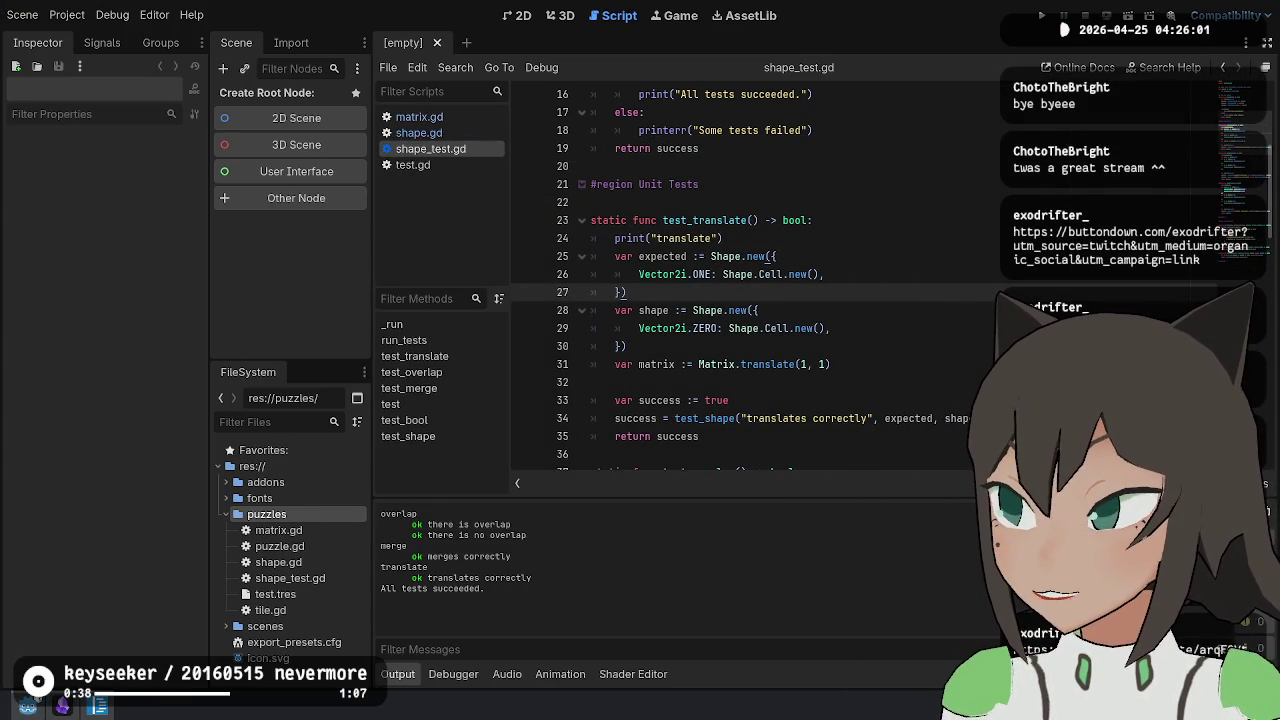
key("alt+Tab")
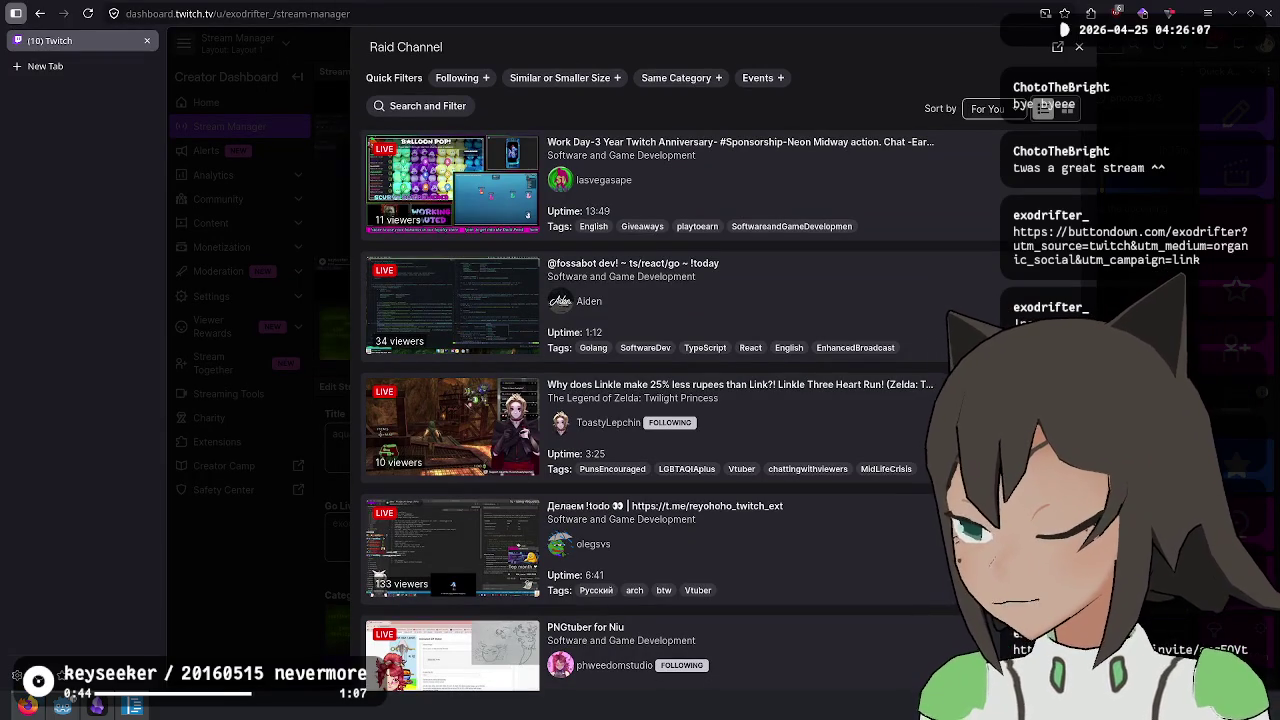
Resize the browser window and dismiss the file manager to clear the desktop
key("super+Down")
key("super+Up")
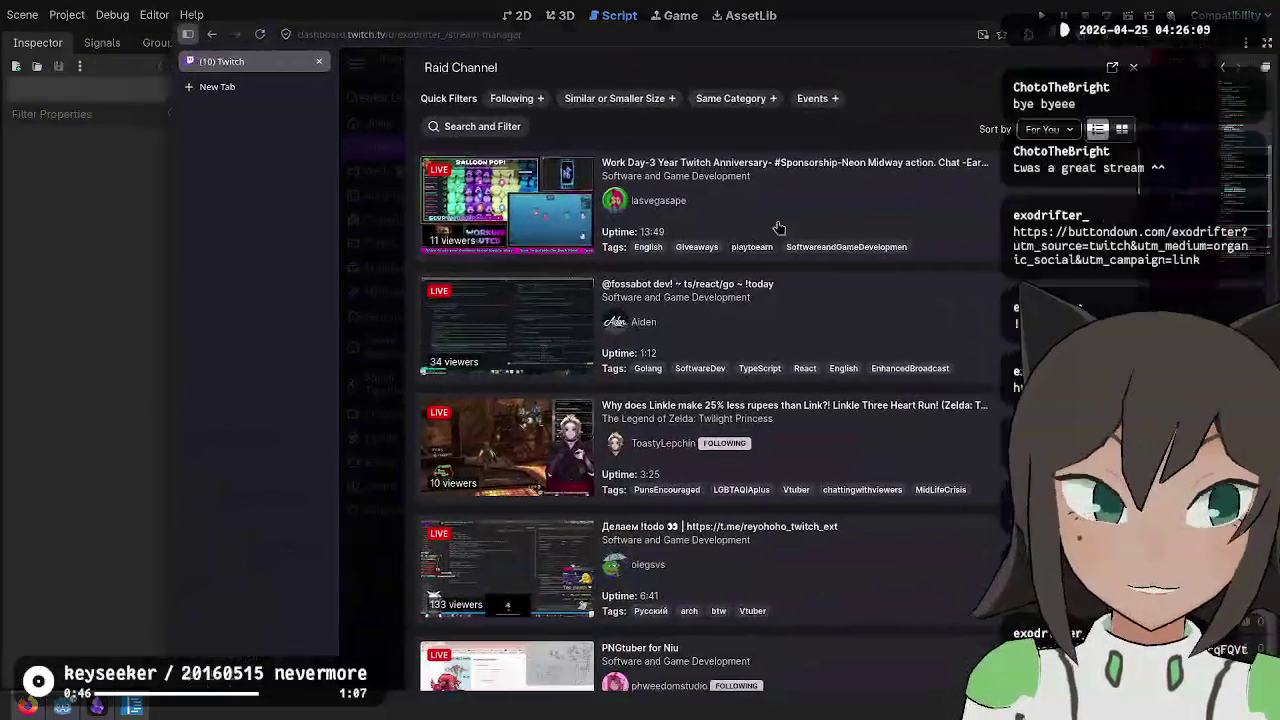
right_click(28, 705)
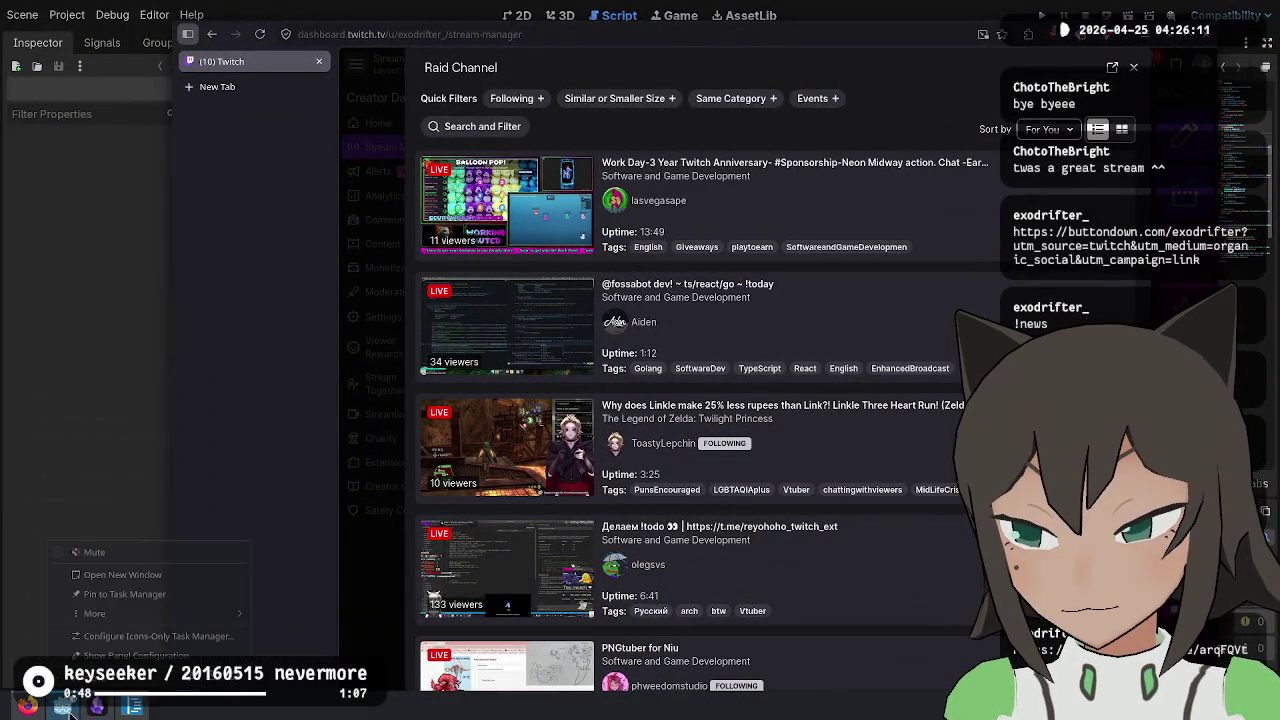
right_click(63, 705)
left_click(63, 705)
right_click(63, 705)
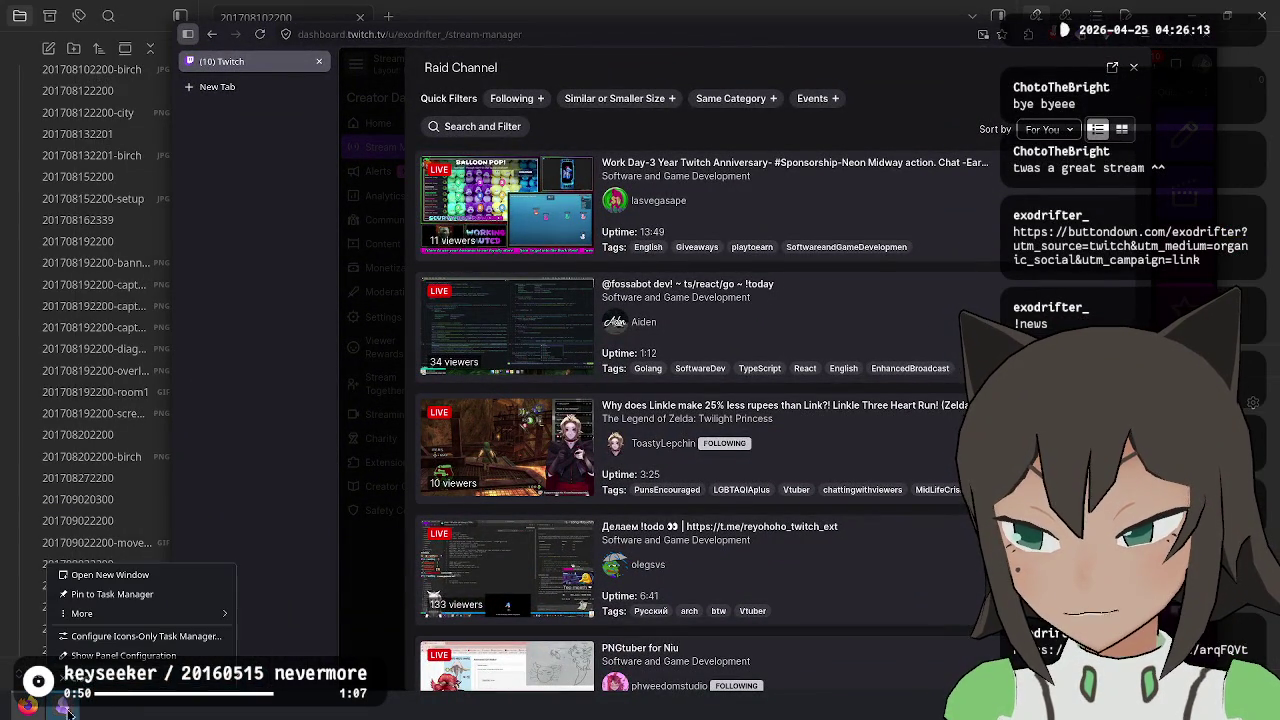
left_click(63, 705)
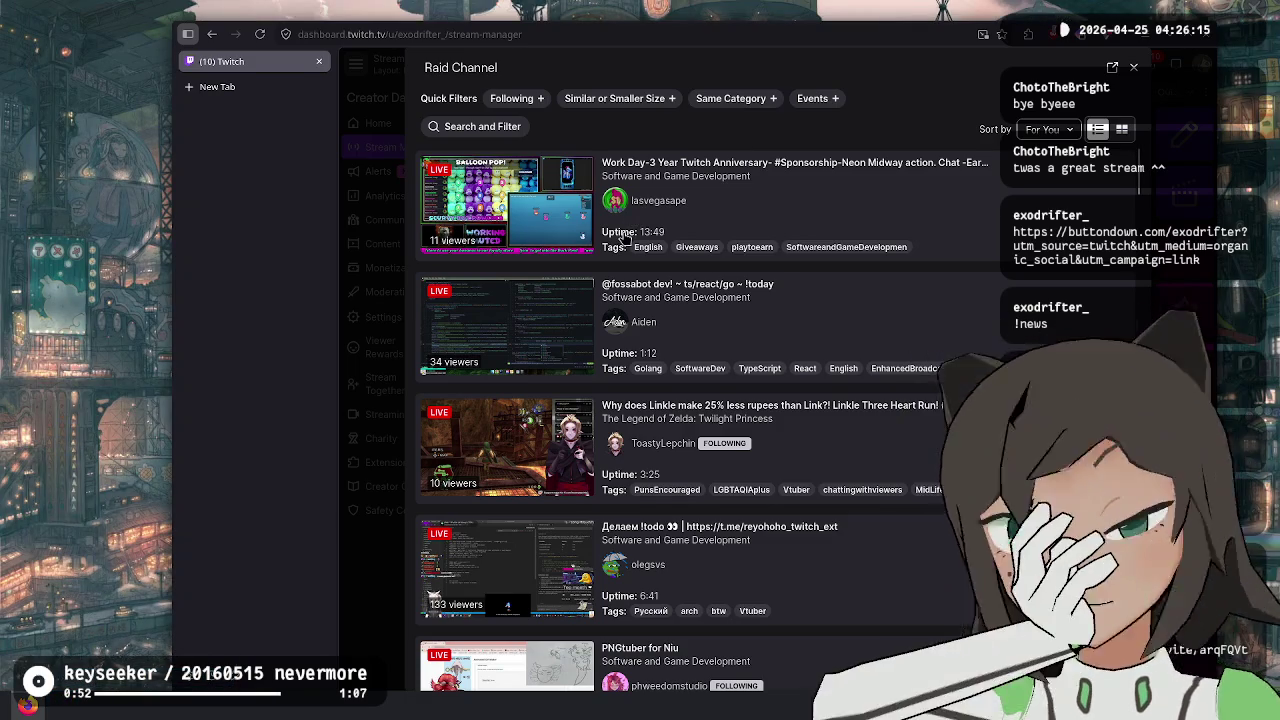
Filter the Raid Channel list to Following and scroll through the followed live channels
left_click(512, 98)
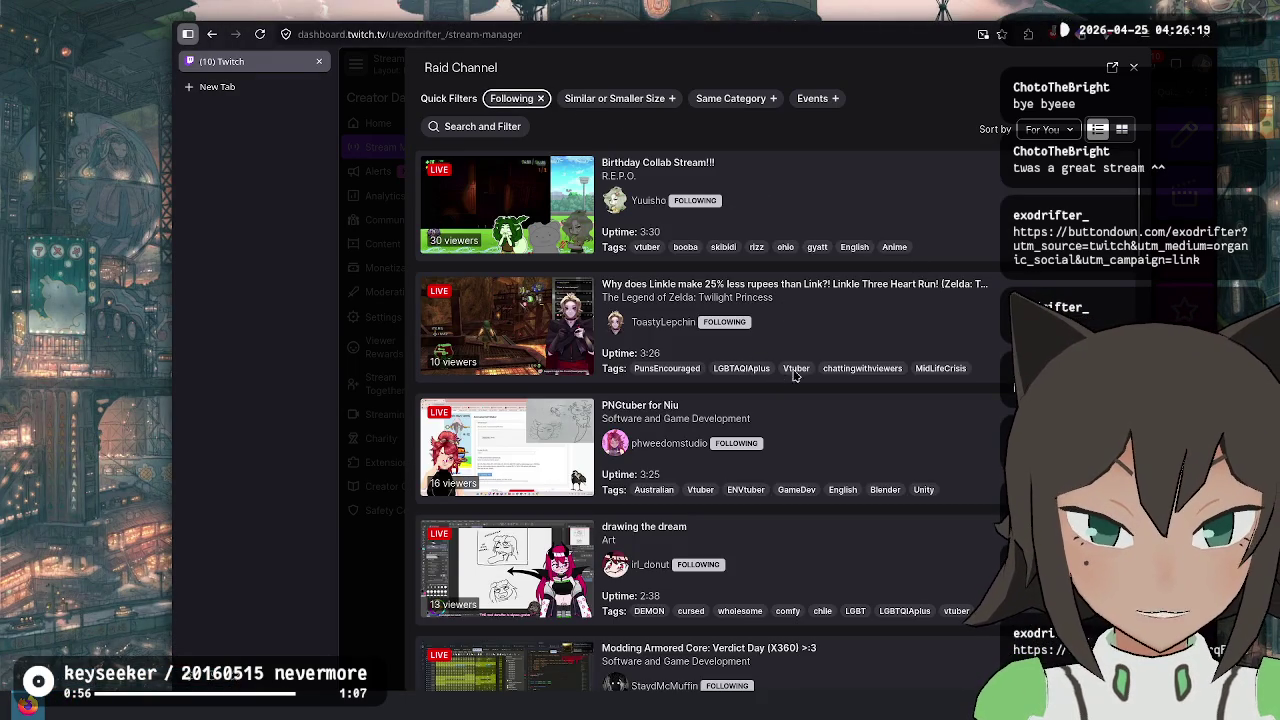
scroll(963, 369, "down", 3)
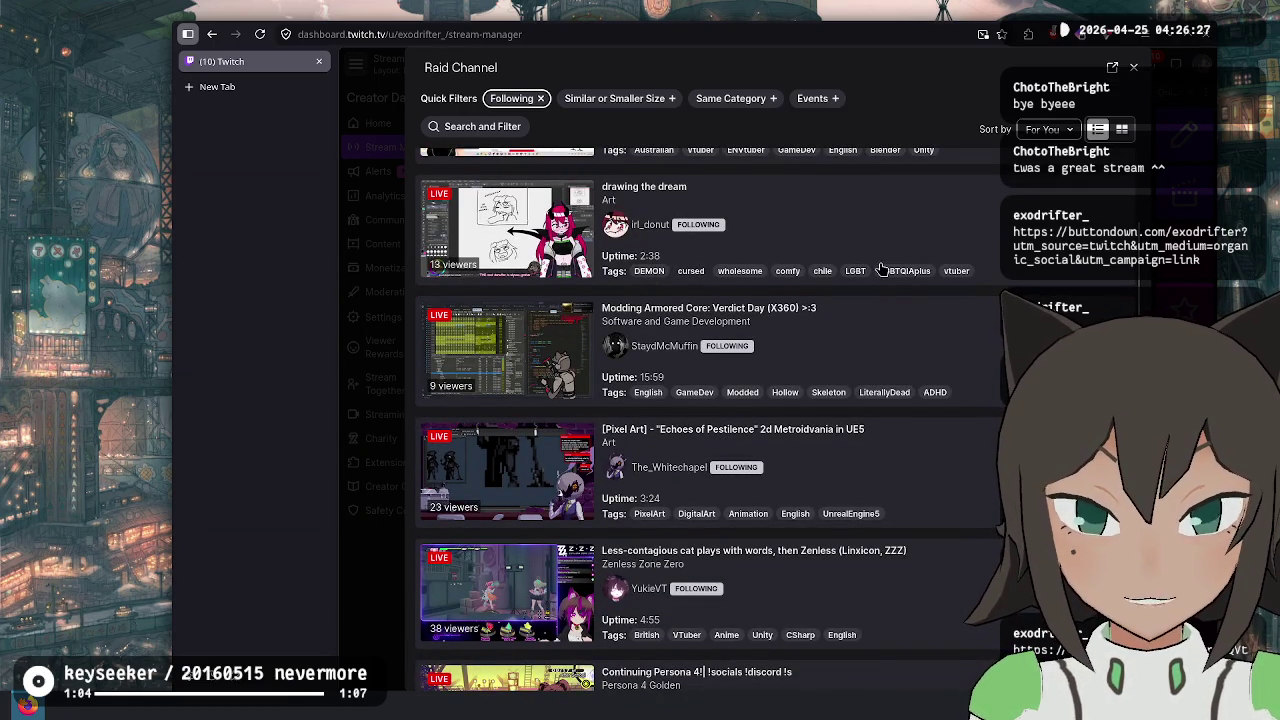
scroll(952, 340, "down", 2)
scroll(800, 312, "down", 3)
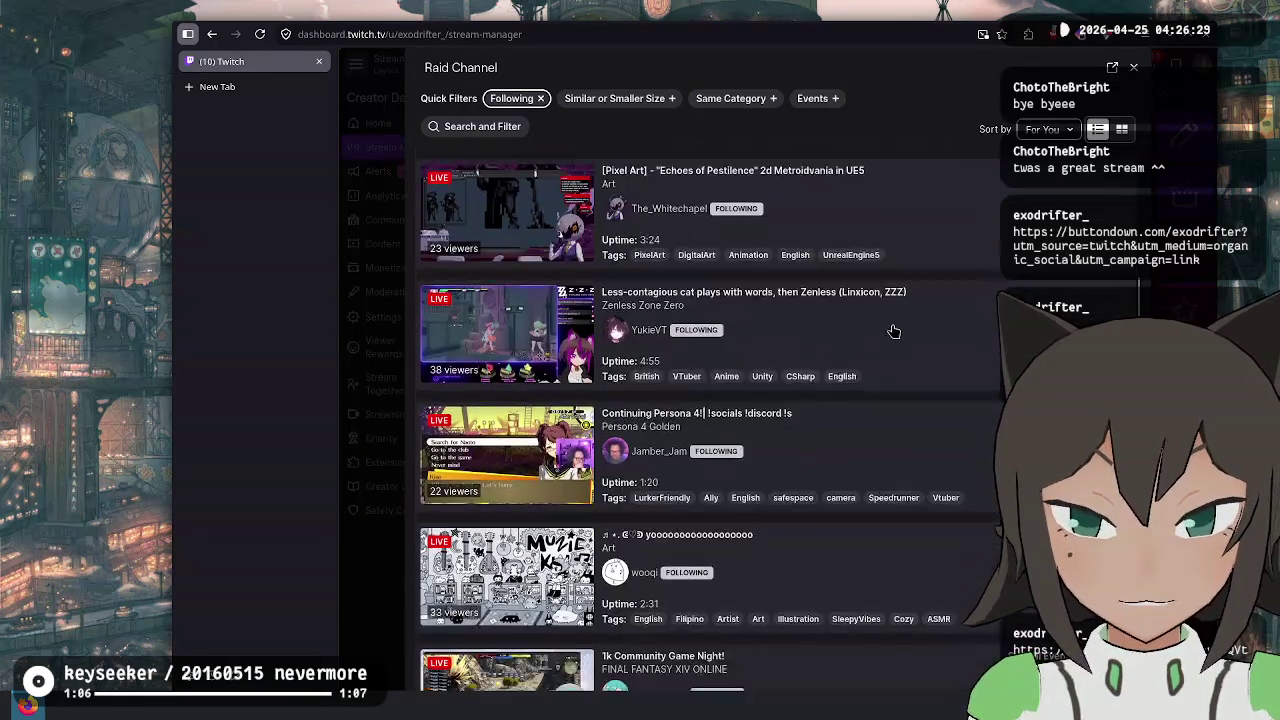
scroll(760, 402, "down", 9)
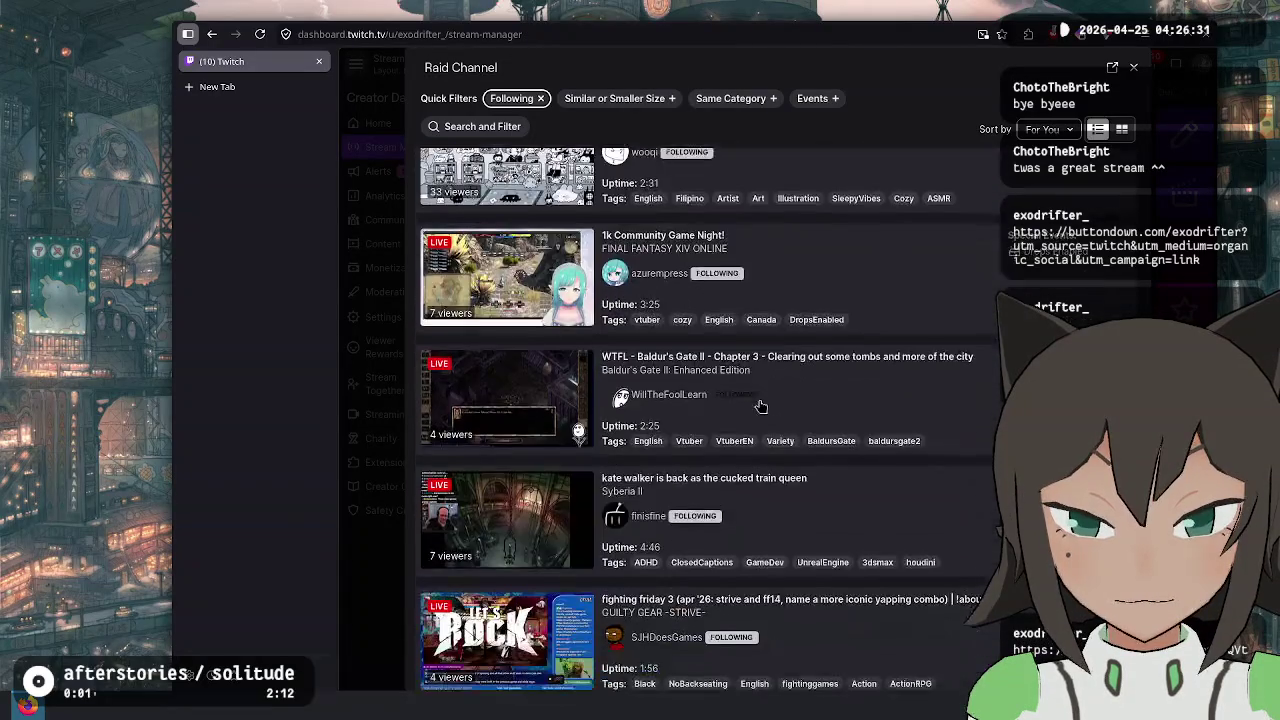
scroll(770, 398, "down", 3)
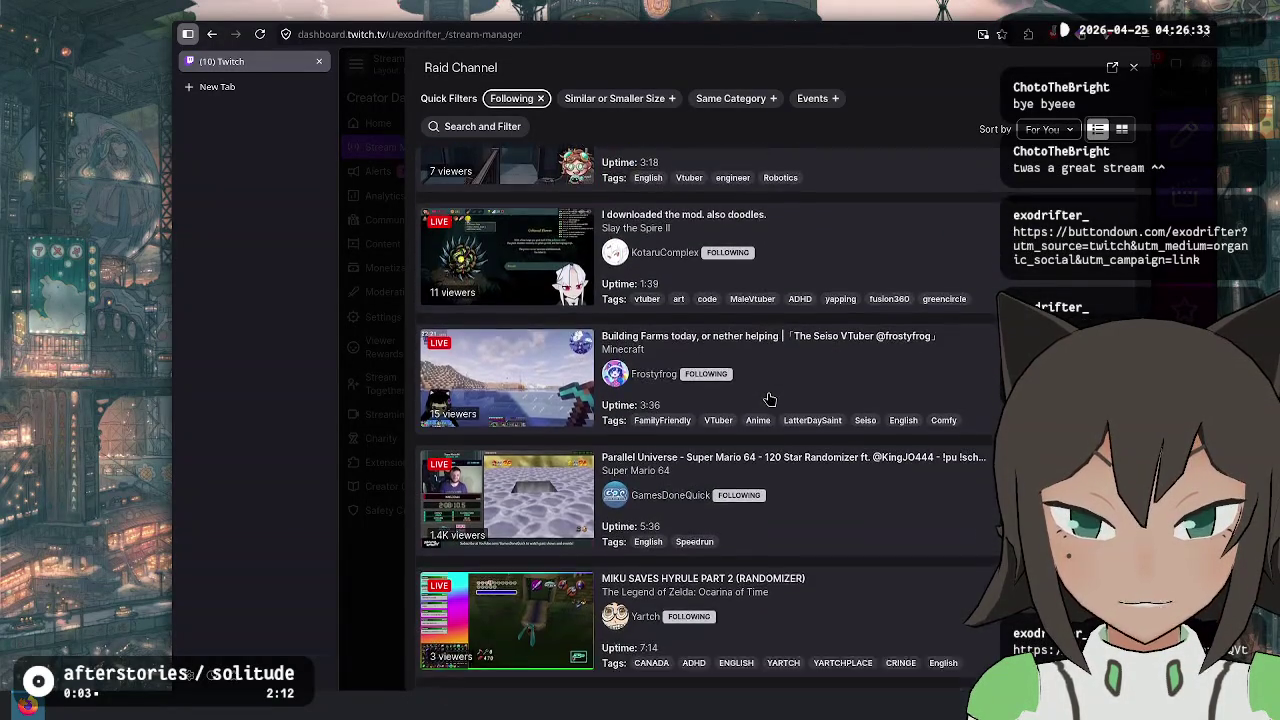
scroll(771, 390, "up", 15)
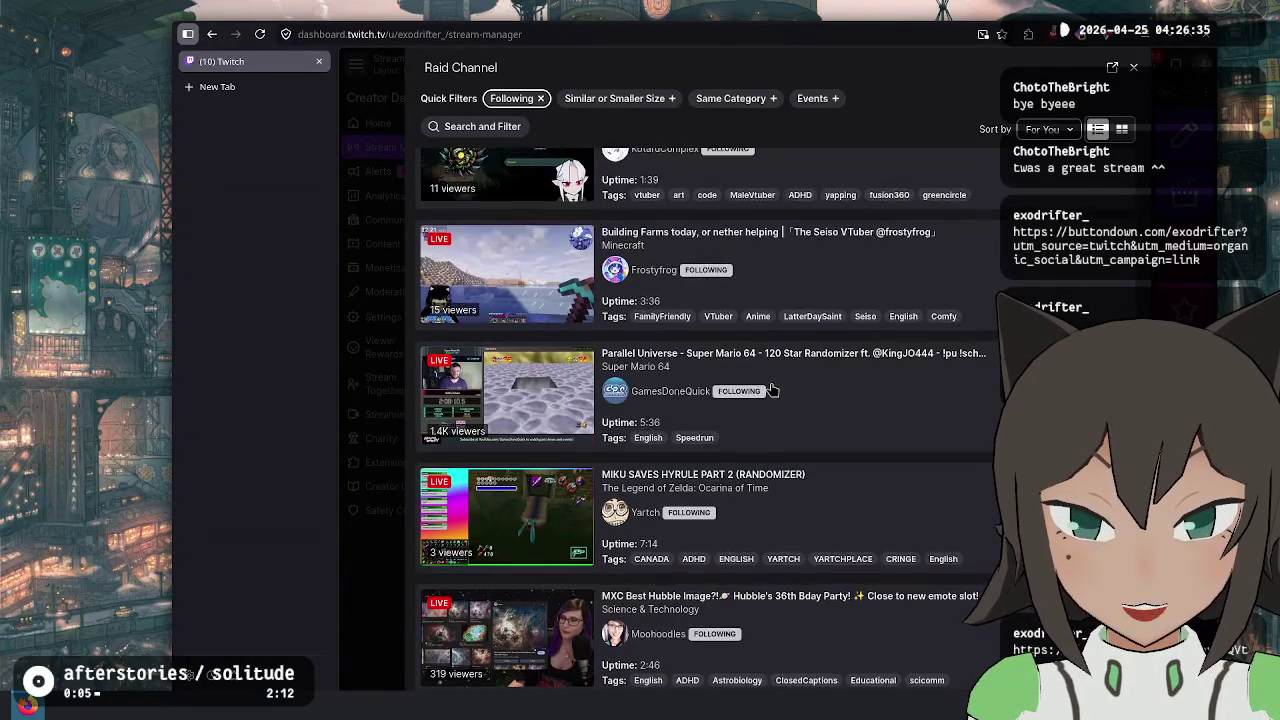
scroll(776, 390, "up", 5)
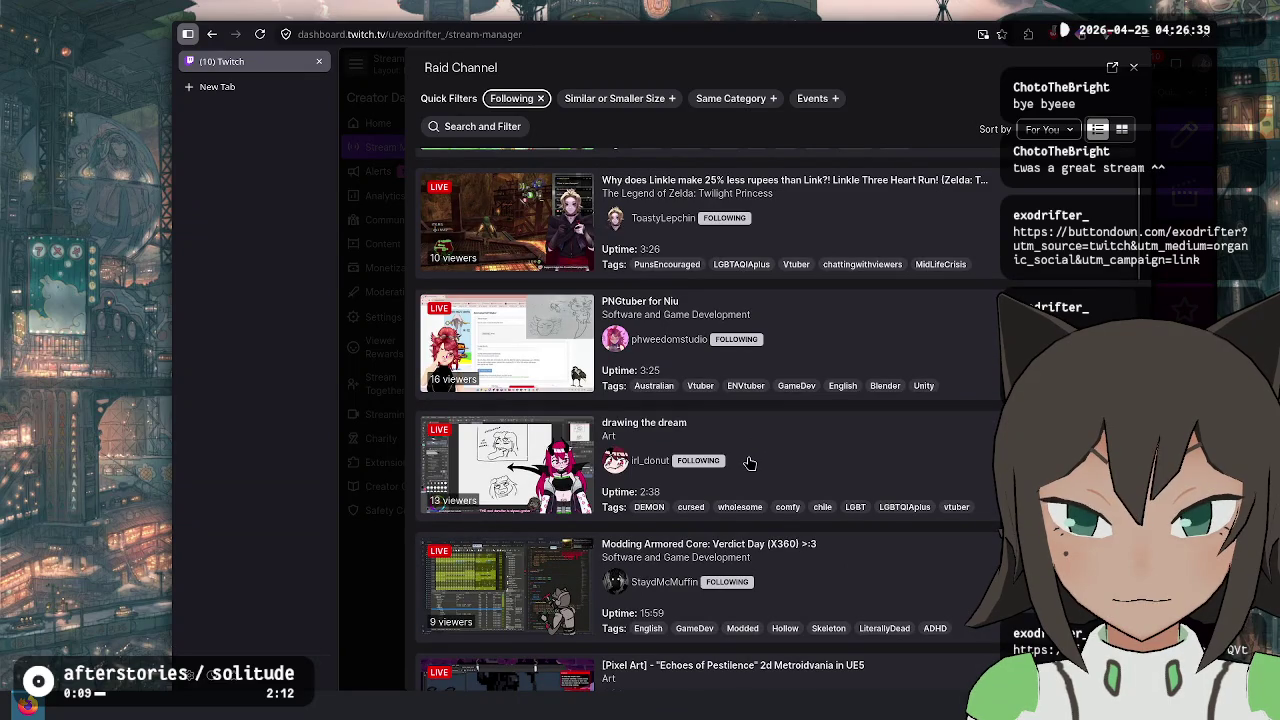
In a new tab, load exodrifter.space/tags/ and open the followed streamer's raiding tag
key("ctrl+t")
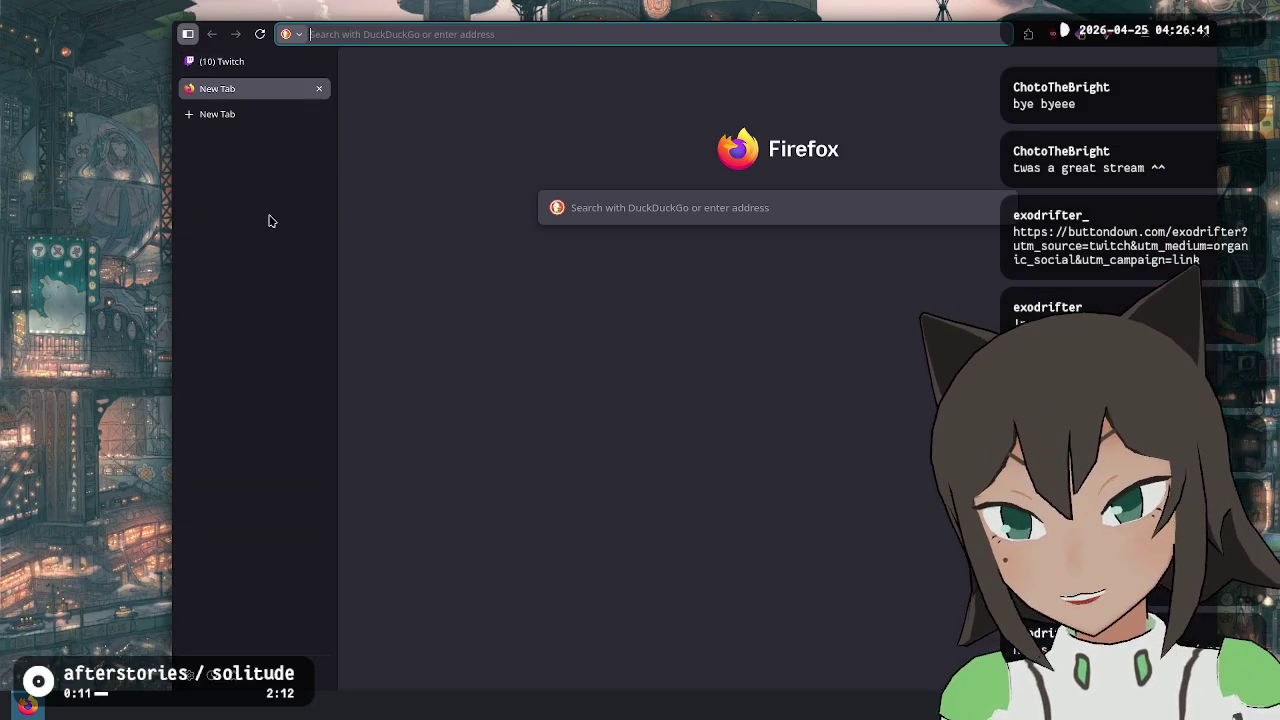
type("exodrifter.space/ta")
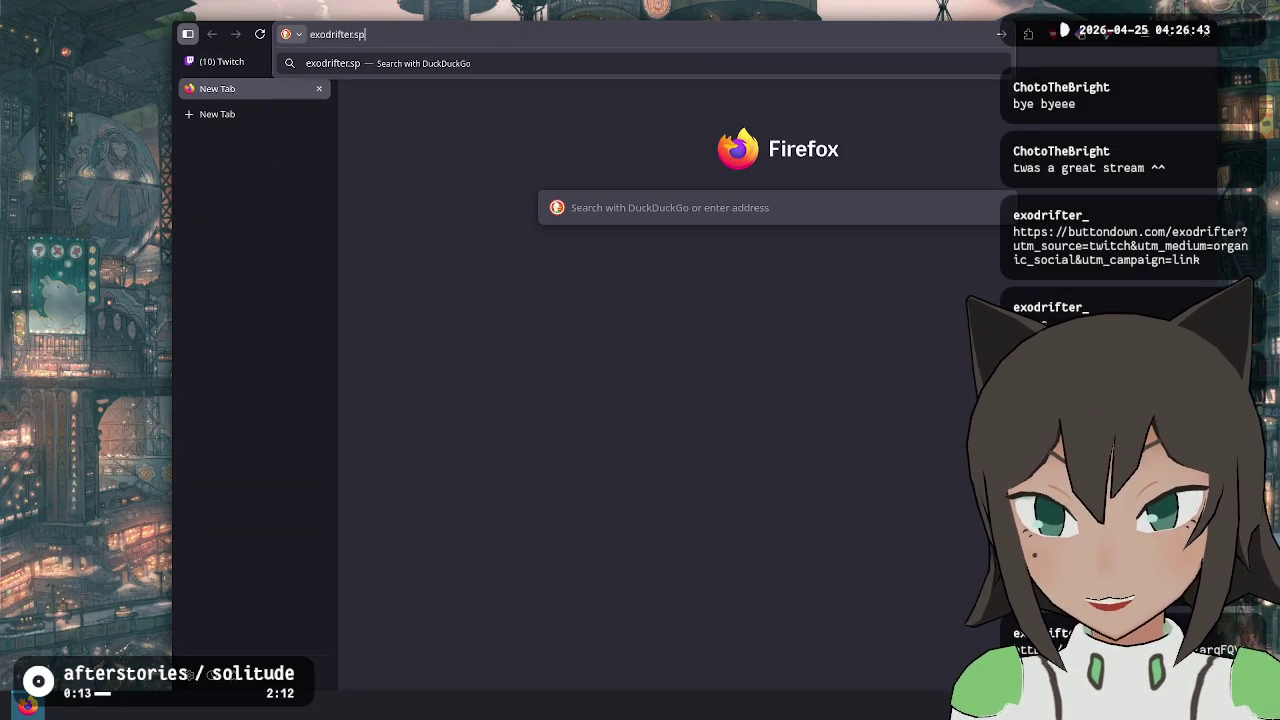
type("gs/")
key("Return")
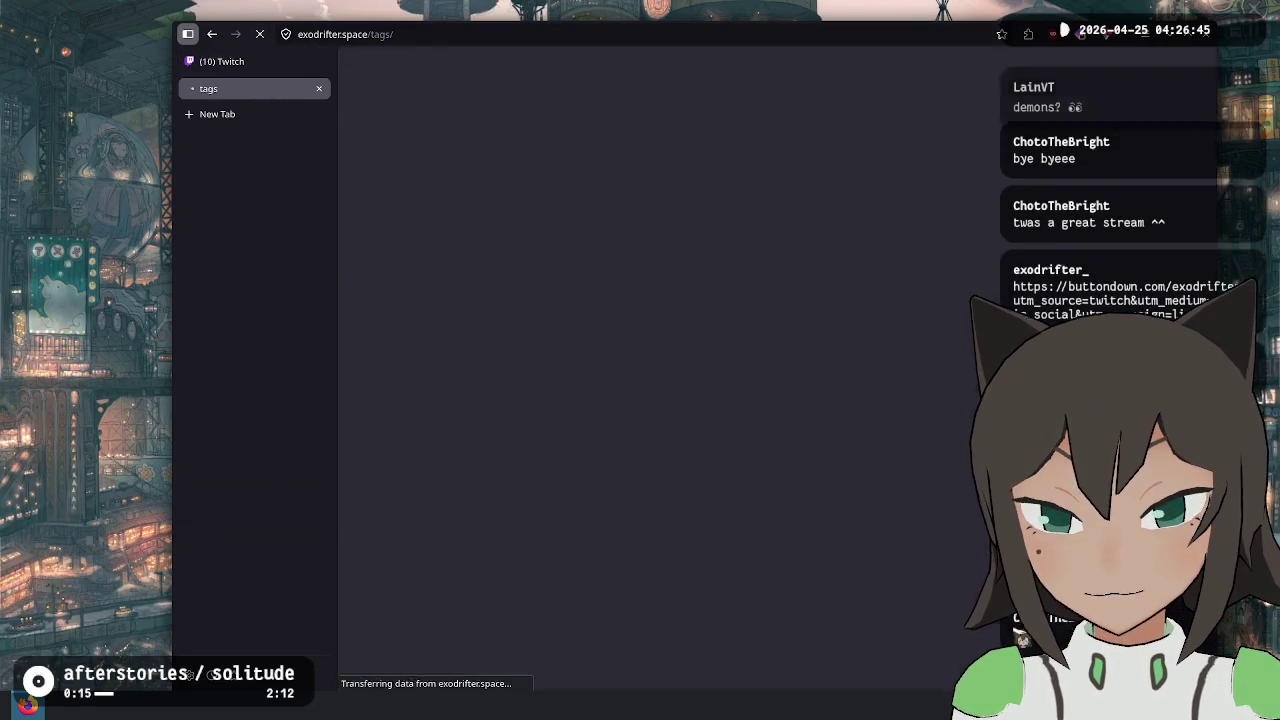
key("ctrl+f")
type("donut")
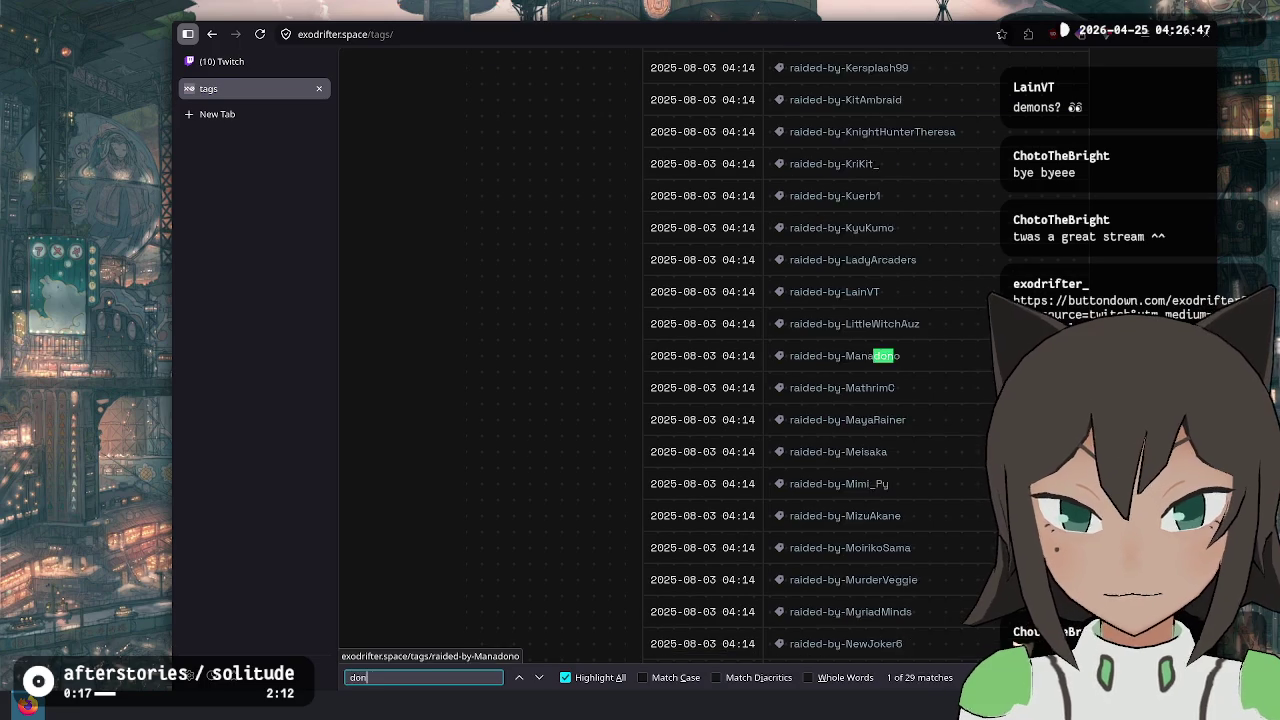
key("Escape")
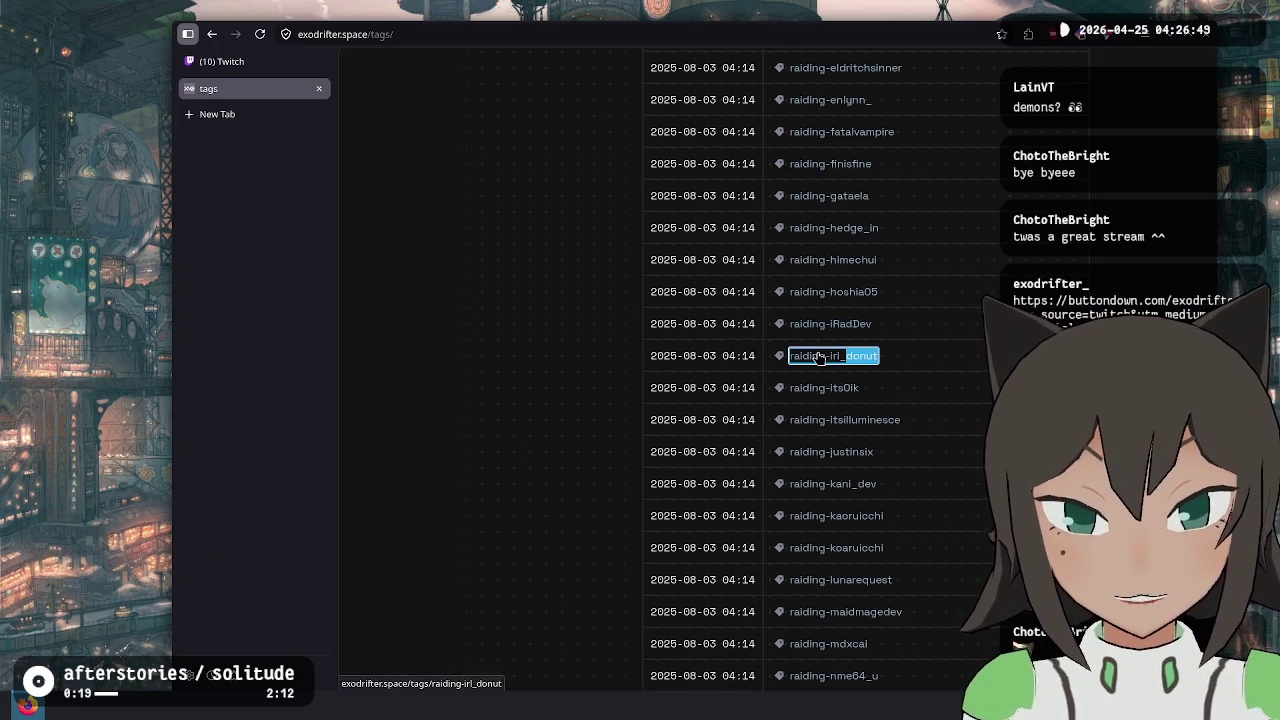
key("Return")
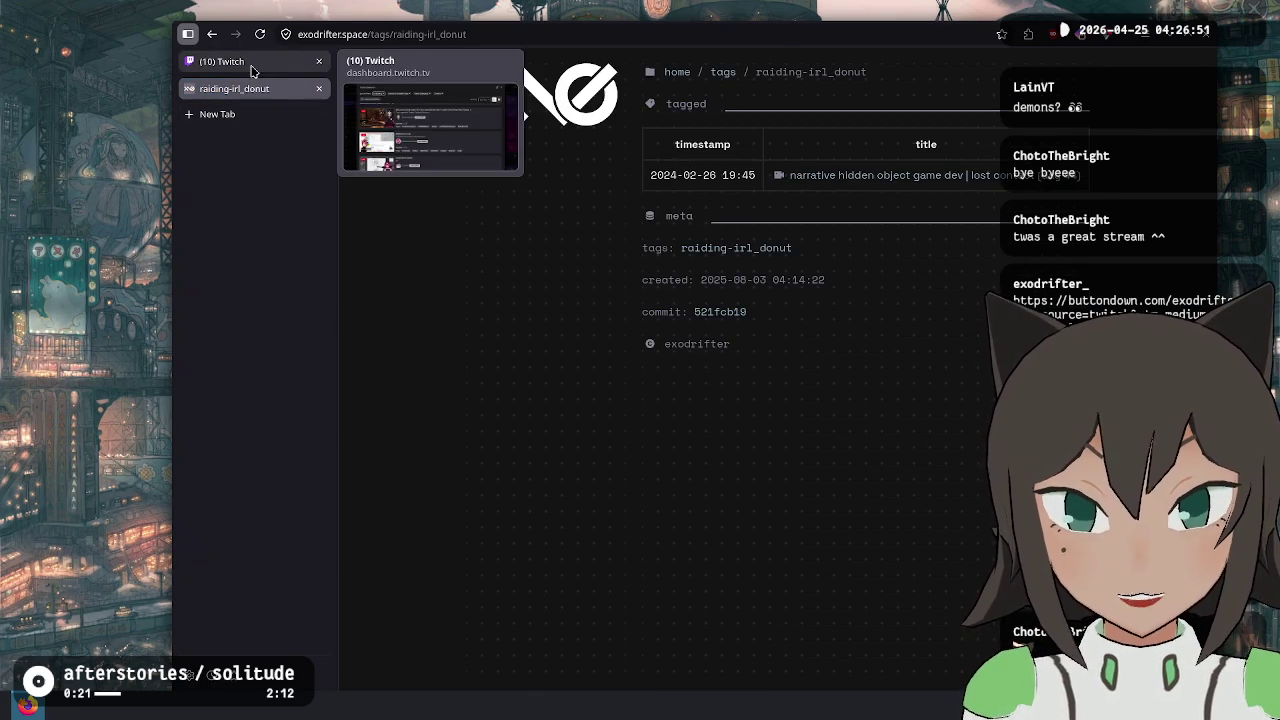